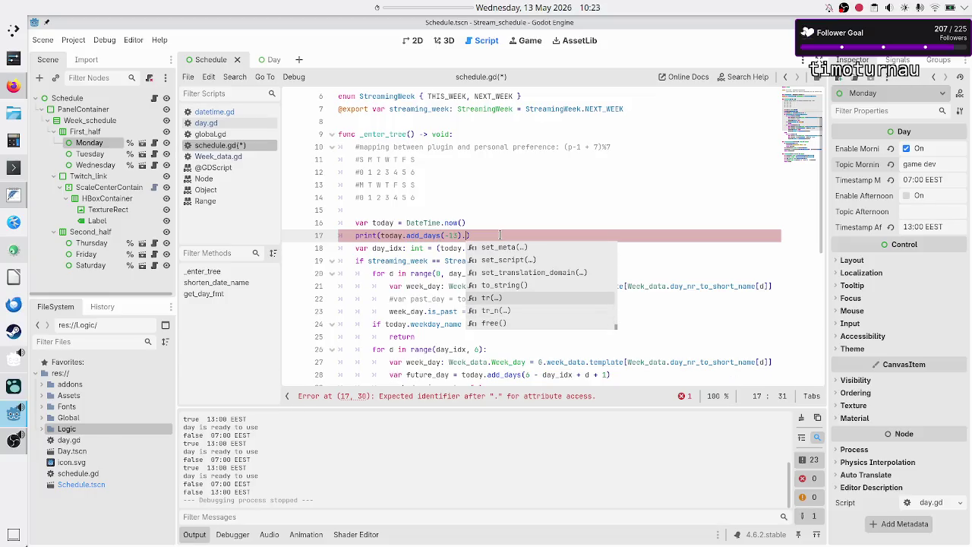
# Add a new line above print declaring 'var past_day: DateTime'
pyautogui.press('Escape')
pyautogui.press('Up')
pyautogui.press('End')
pyautogui.press('Return')
pyautogui.write('var past_day:')
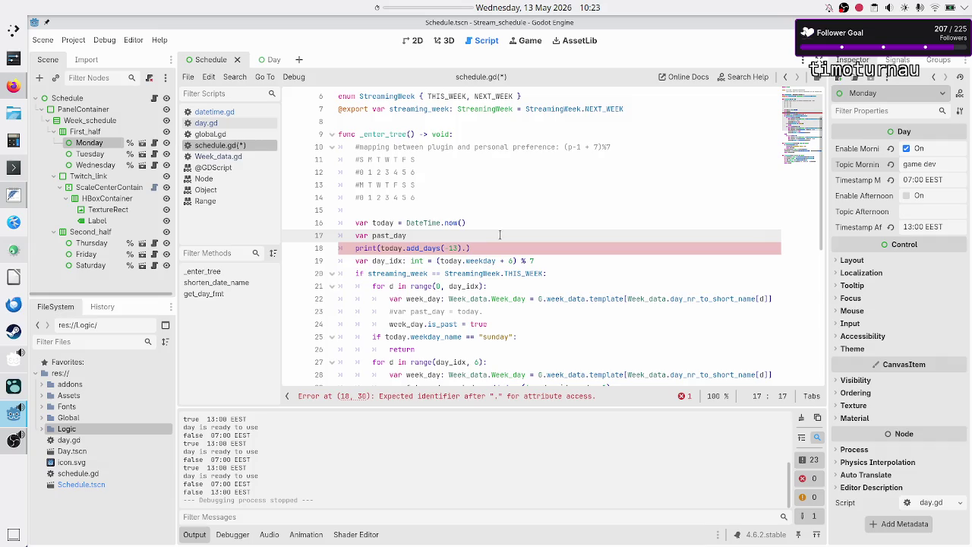
pyautogui.write(' DateTime')
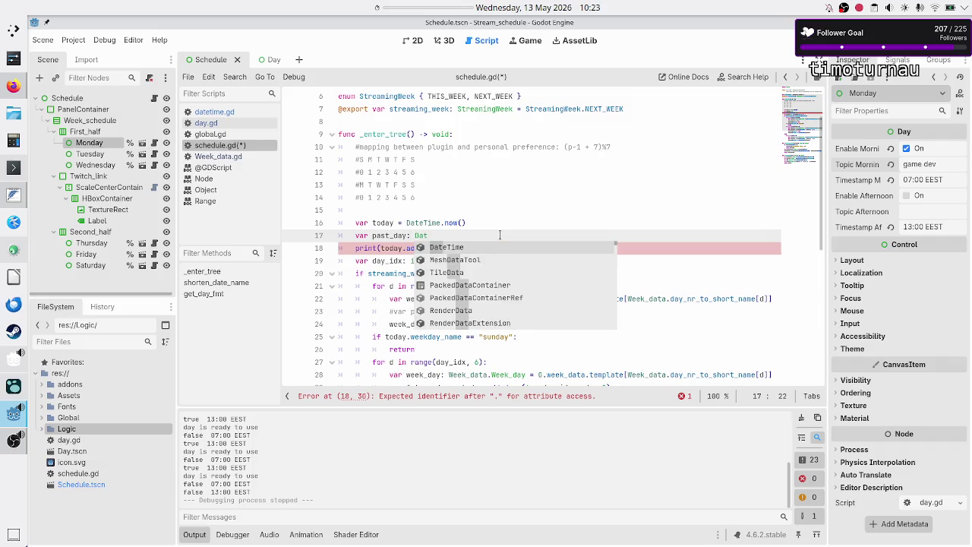
# Give the today variable the type DateTime
pyautogui.press('Up')
pyautogui.hotkey('ctrl', 'Left')
pyautogui.hotkey('ctrl', 'Left')
pyautogui.hotkey('ctrl', 'Left')
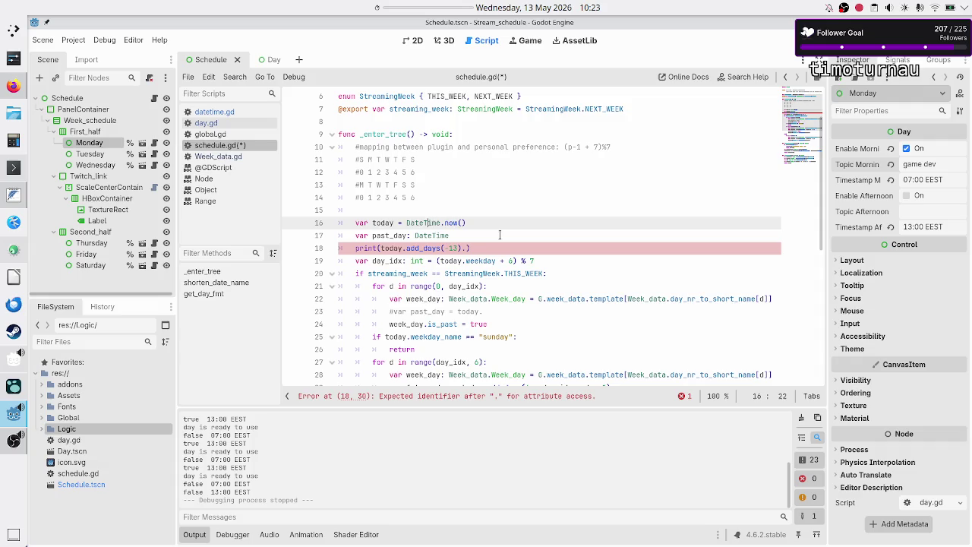
pyautogui.write(': DateT')
pyautogui.press('Return')
pyautogui.press('Down')
pyautogui.press('Right')
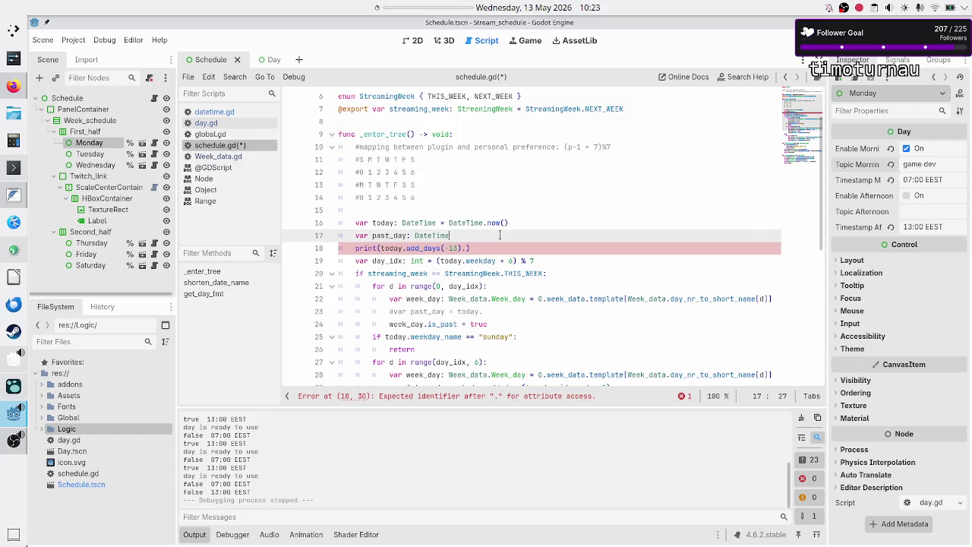
# Remove the 'today.add_days(-13' call from inside the print line
pyautogui.press('Down')
pyautogui.press('Home')
pyautogui.press('Right')
pyautogui.press('Right')
pyautogui.hotkey('shift', 'Right')
pyautogui.hotkey('shift', 'Right')
pyautogui.hotkey('shift', 'Right')
pyautogui.hotkey('shift', 'Right')
pyautogui.hotkey('shift', 'Right')
pyautogui.hotkey('shift', 'Right')
pyautogui.press('BackSpace')
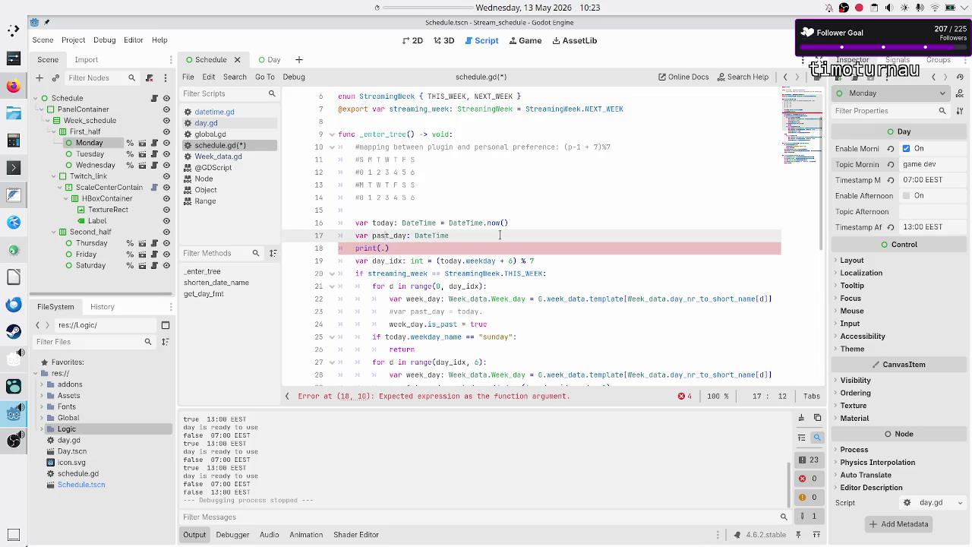
pyautogui.press('Home')
# Assign past_day = today.add_days(-13) and strip the stray dot from print
pyautogui.click(499, 235)
pyautogui.write('=')
pyautogui.write('today.add_days(-13)')
pyautogui.press('Down')
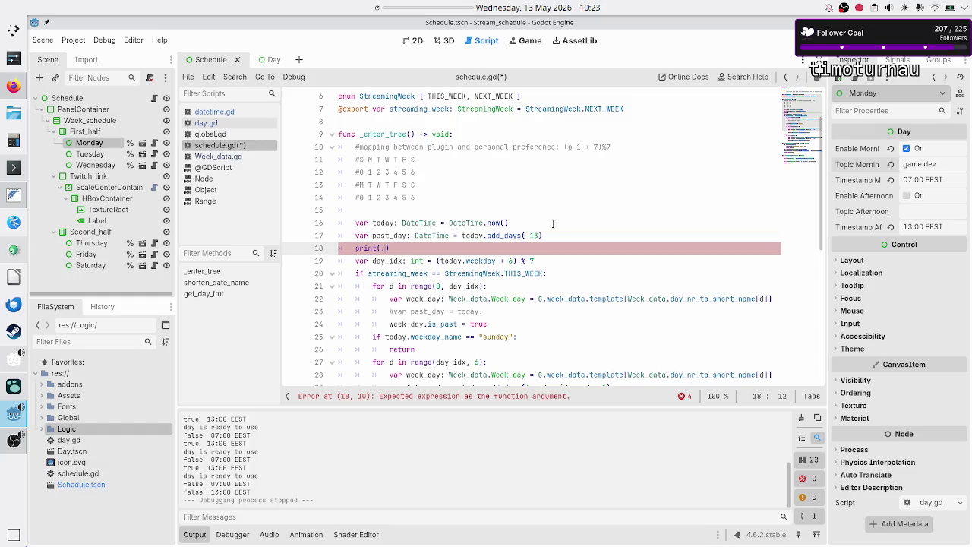
pyautogui.press('BackSpace')
# Change print to prints with past_day.weekday_name and past_day.day as arguments
pyautogui.write('past')
pyautogui.hotkey('ctrl', 'Left')
pyautogui.press('Left')
pyautogui.write('s')
pyautogui.press('Right')
pyautogui.press('Right')
pyautogui.press('Right')
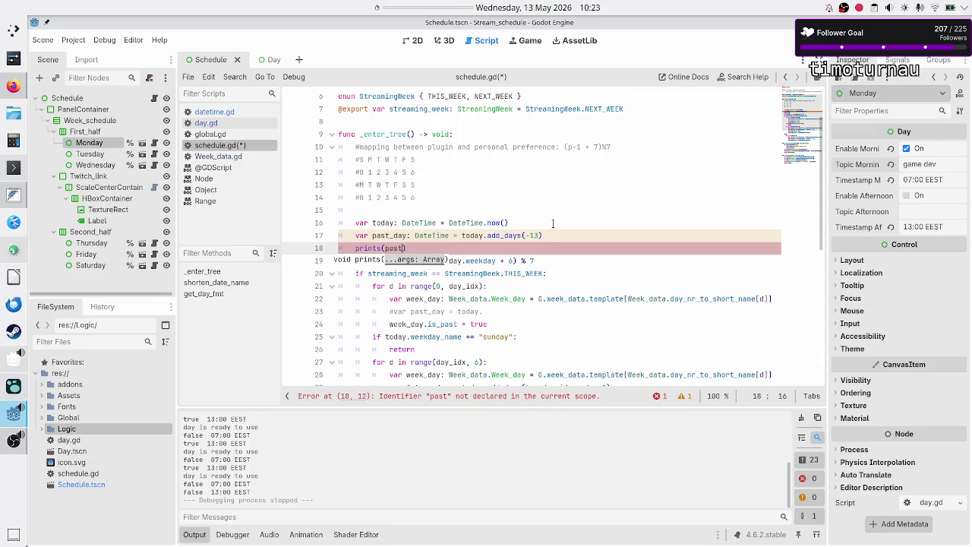
pyautogui.write('_day')
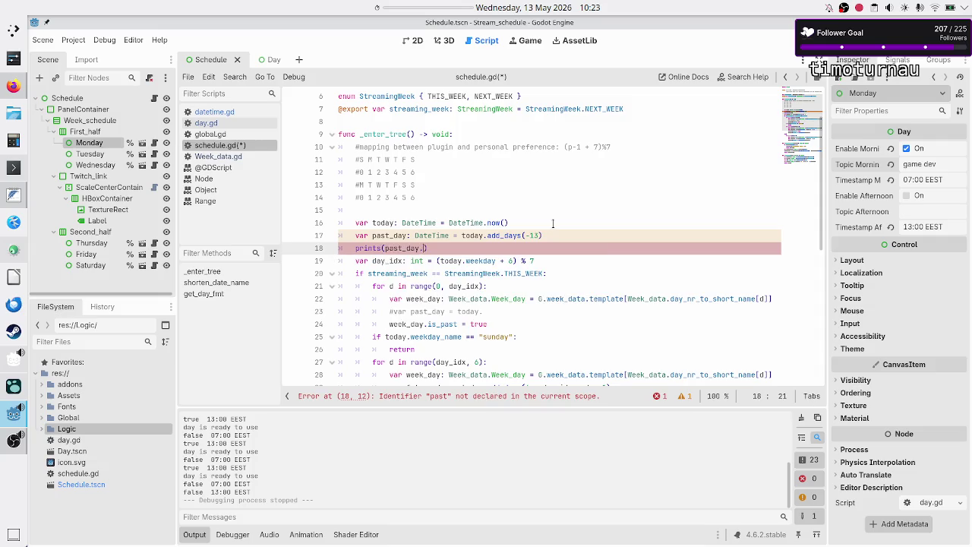
pyautogui.write('.')
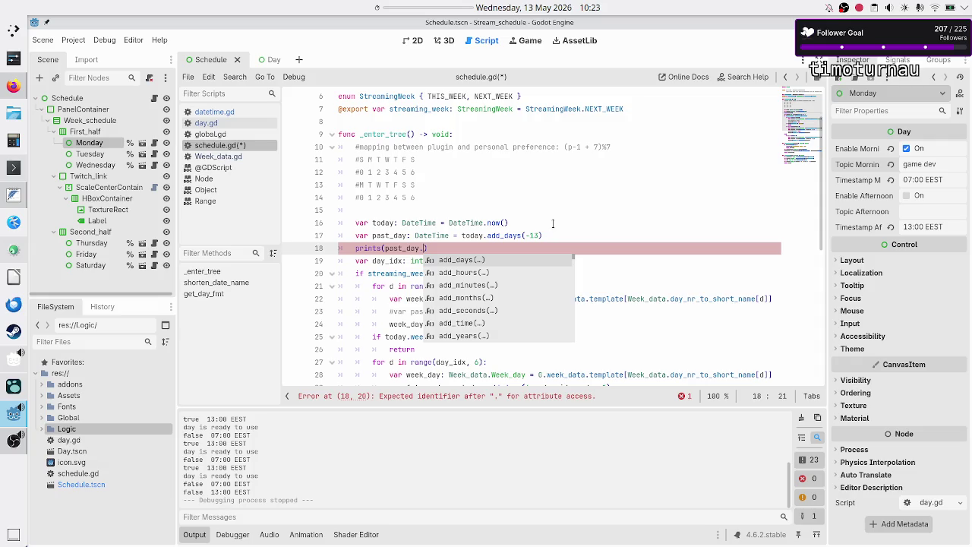
pyautogui.write('da')
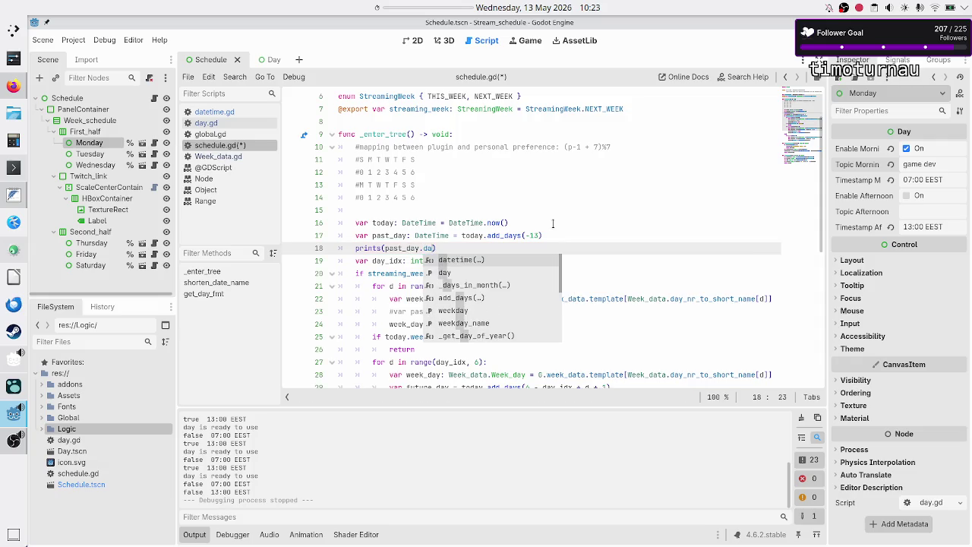
pyautogui.press('Down')
pyautogui.press('Down')
pyautogui.press('Down')
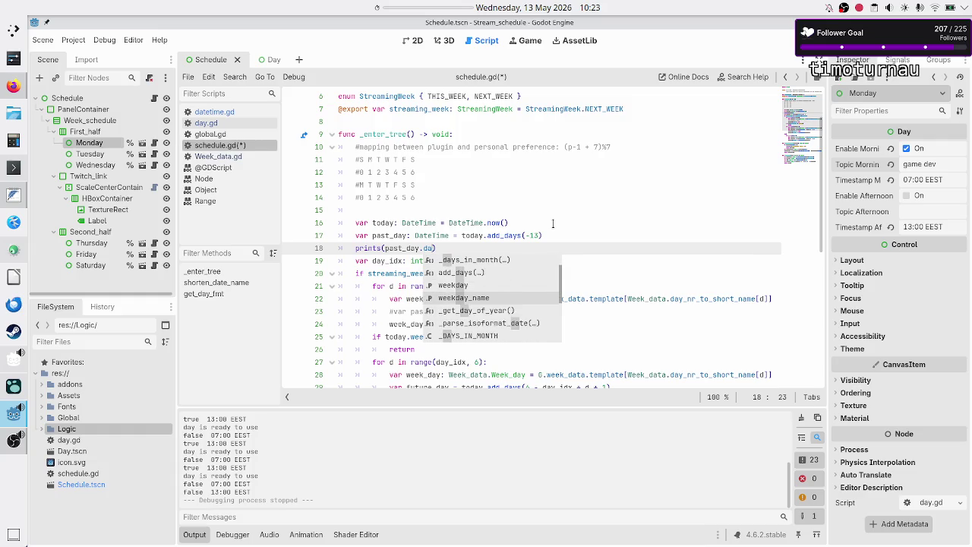
pyautogui.press('Return')
pyautogui.write(', pas')
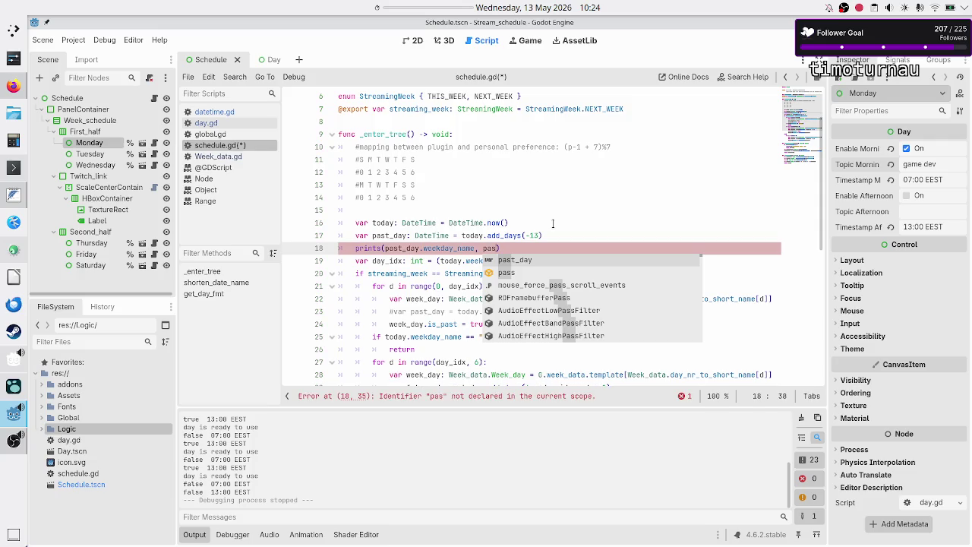
pyautogui.press('Return')
pyautogui.write('.da')
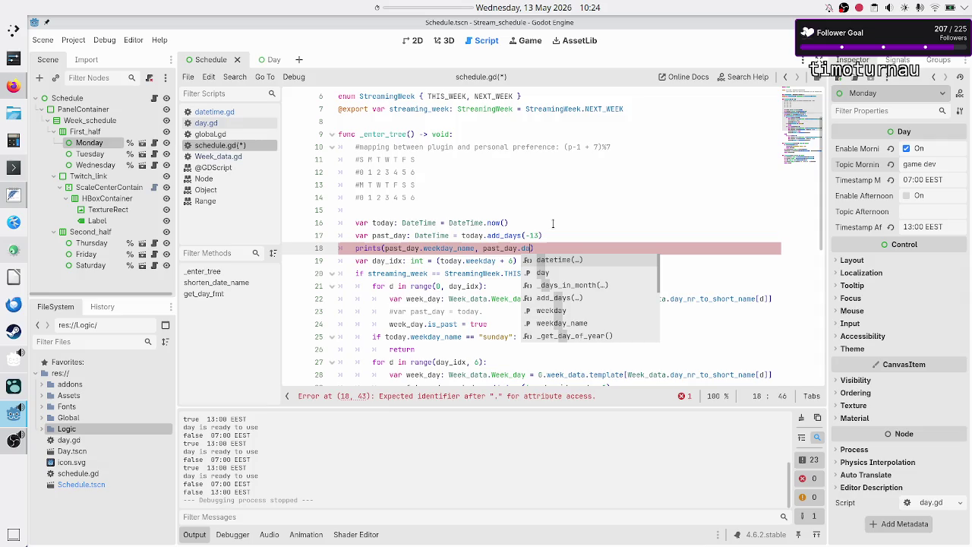
pyautogui.press('Down')
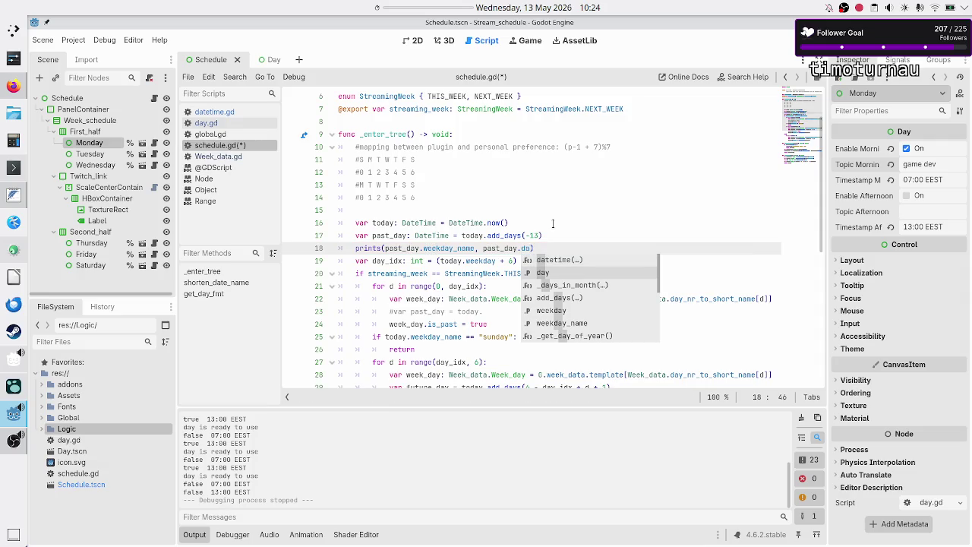
pyautogui.press('Return')
# Add past_day.month_name as the third argument, then save schedule.gd and run the project
pyautogui.write(', past')
pyautogui.press('Return')
pyautogui.write('.mo')
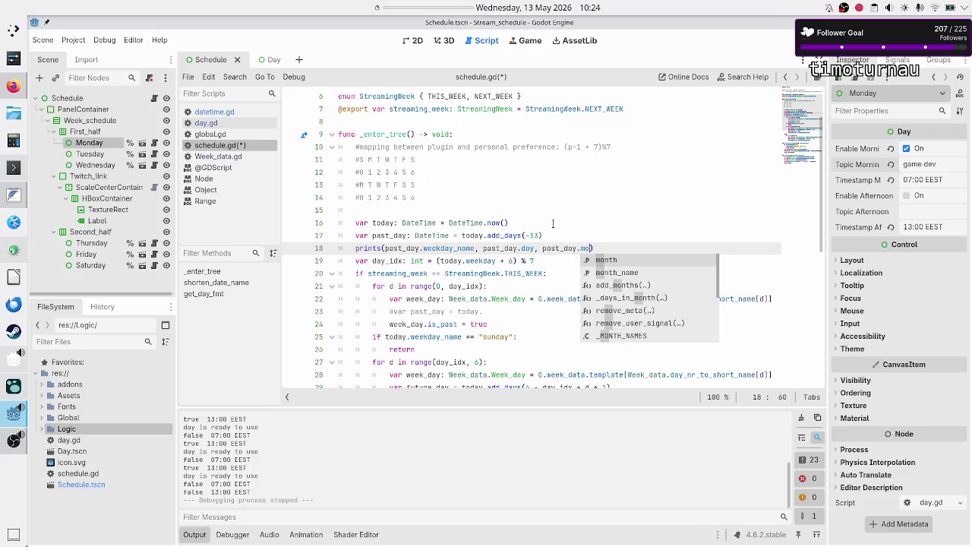
pyautogui.press('Return')
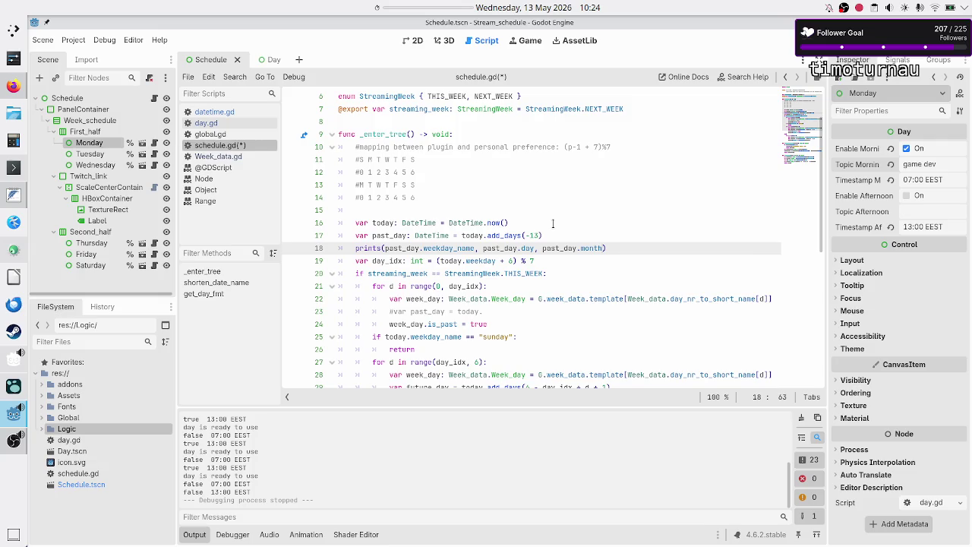
pyautogui.write('_n')
pyautogui.press('Return')
pyautogui.hotkey('ctrl', 's')
pyautogui.press('F5')
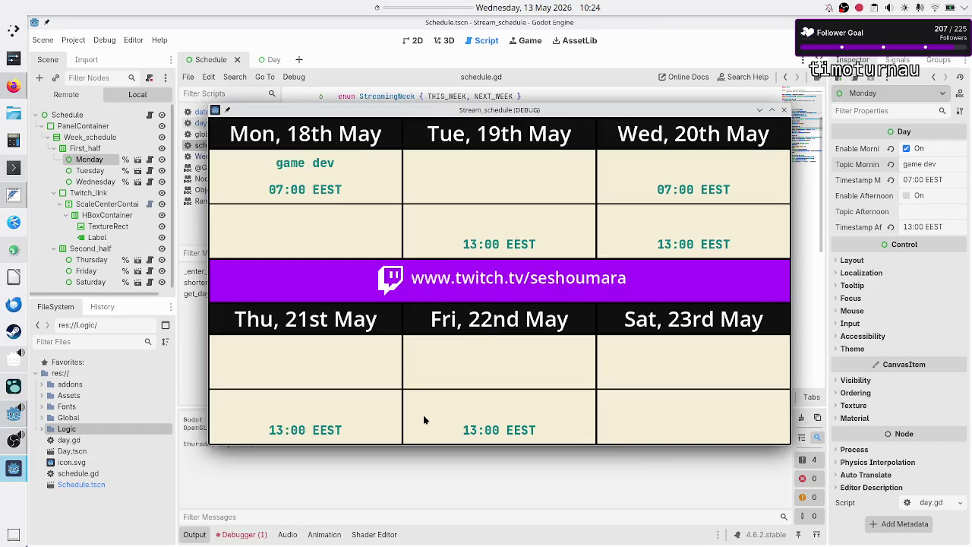
# Bring the editor showing 'thursday 1 january' forward and open the May 2026 desktop calendar
pyautogui.click(365, 461)
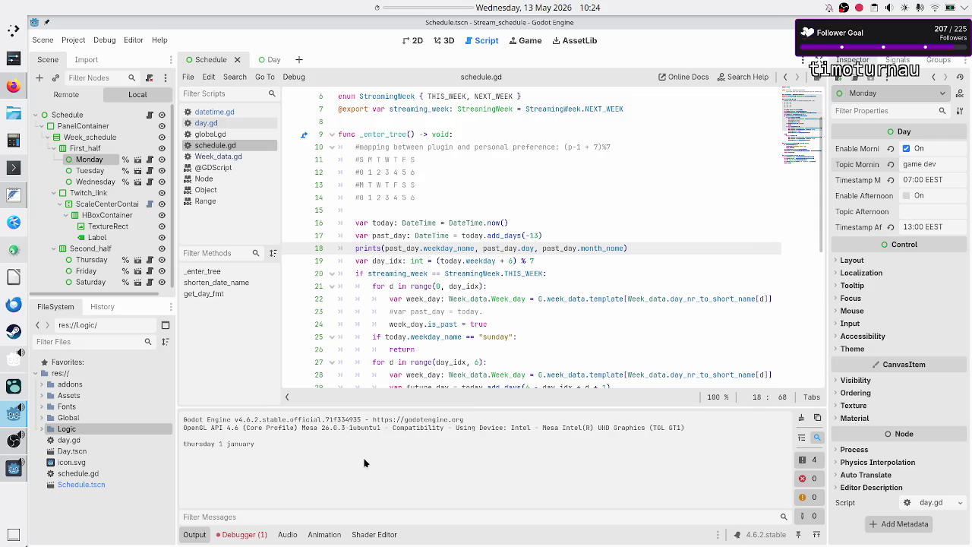
pyautogui.click(569, 5)
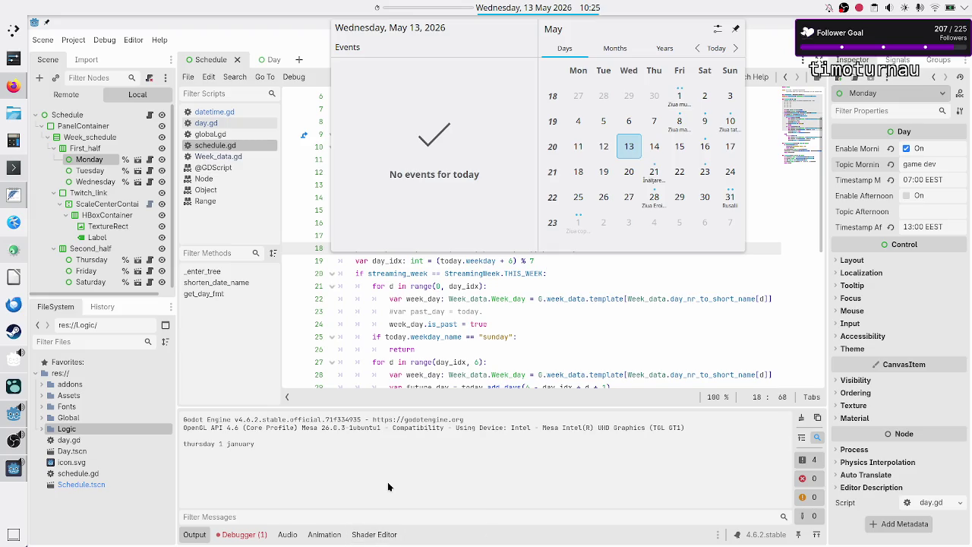
# Close the desktop calendar, reopen it to recheck dates, then close it again
pyautogui.click(365, 448)
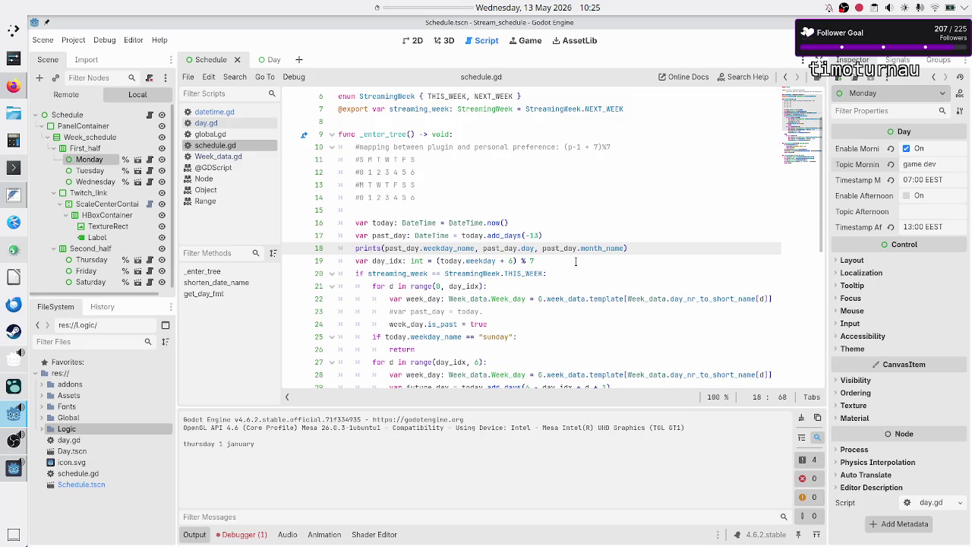
pyautogui.click(547, 9)
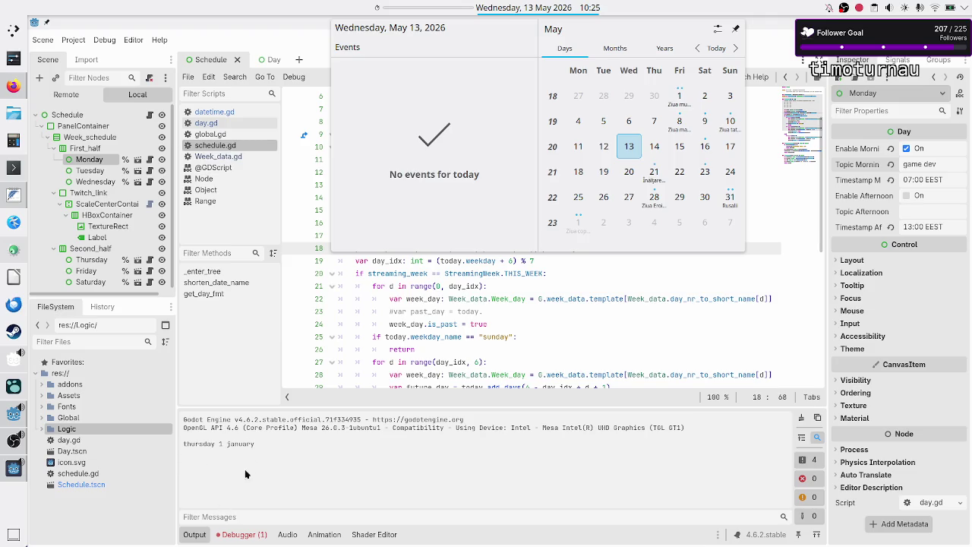
pyautogui.click(346, 462)
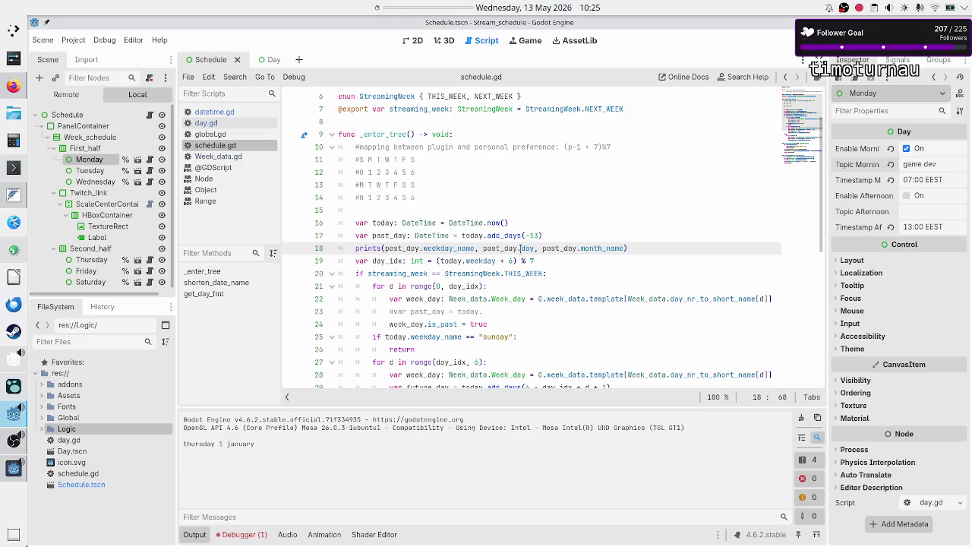
# Replace past_day's today.add_days(-13) assignment with an unfinished 'DateTime.' expression
pyautogui.moveTo(521, 249)
pyautogui.click(558, 235)
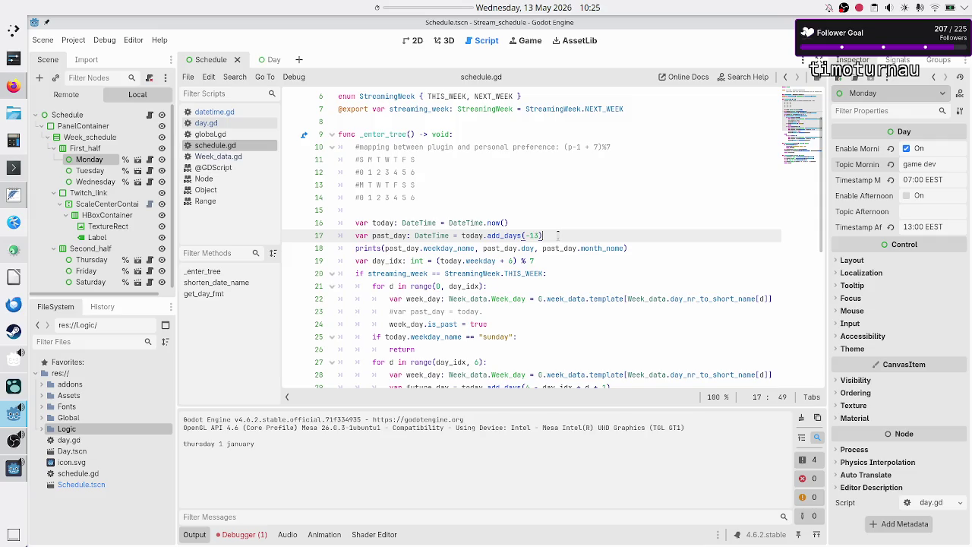
pyautogui.press('Up')
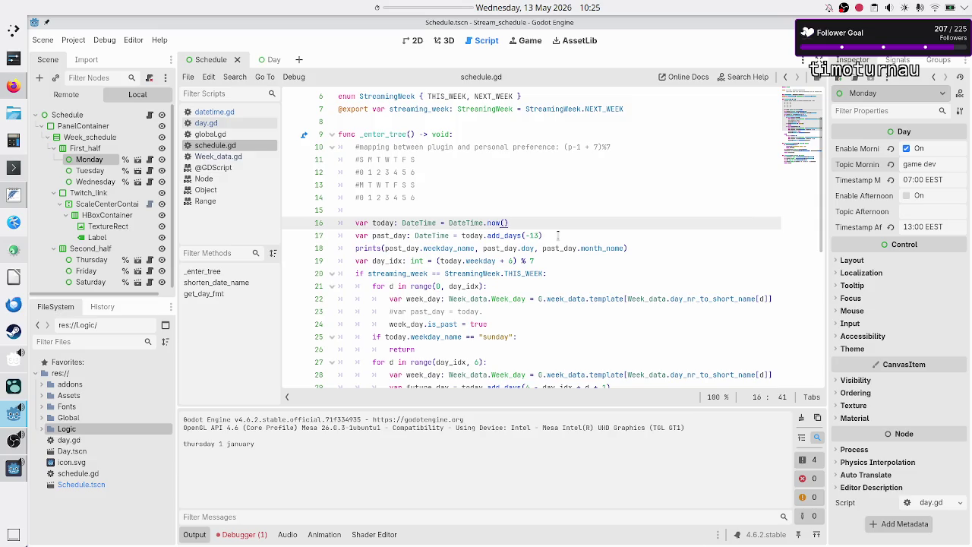
pyautogui.press('Down')
pyautogui.press('BackSpace')
pyautogui.press('BackSpace')
pyautogui.press('BackSpace')
pyautogui.write('Date')
pyautogui.press('Return')
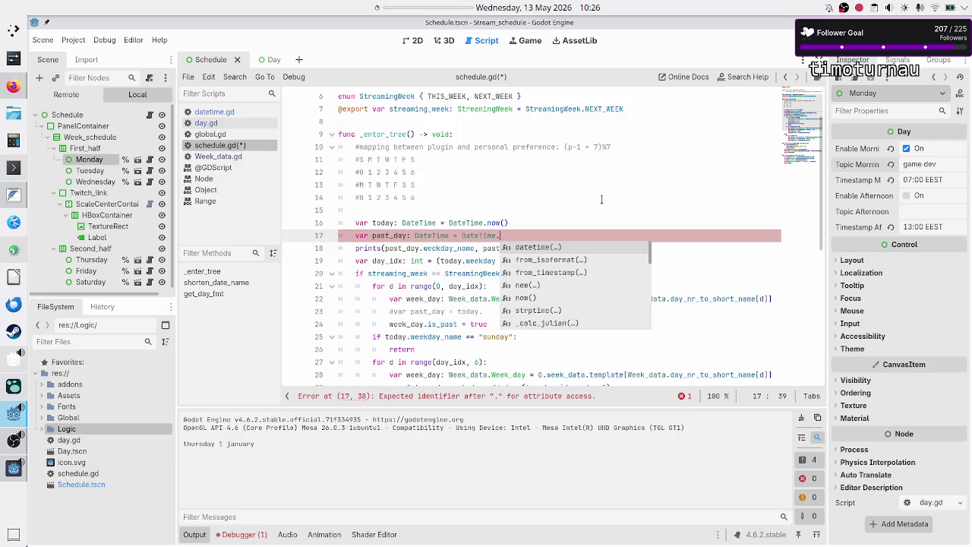
# Browse DateTime's method suggestions and land on from_timestamp()
pyautogui.press('Down')
pyautogui.press('Down')
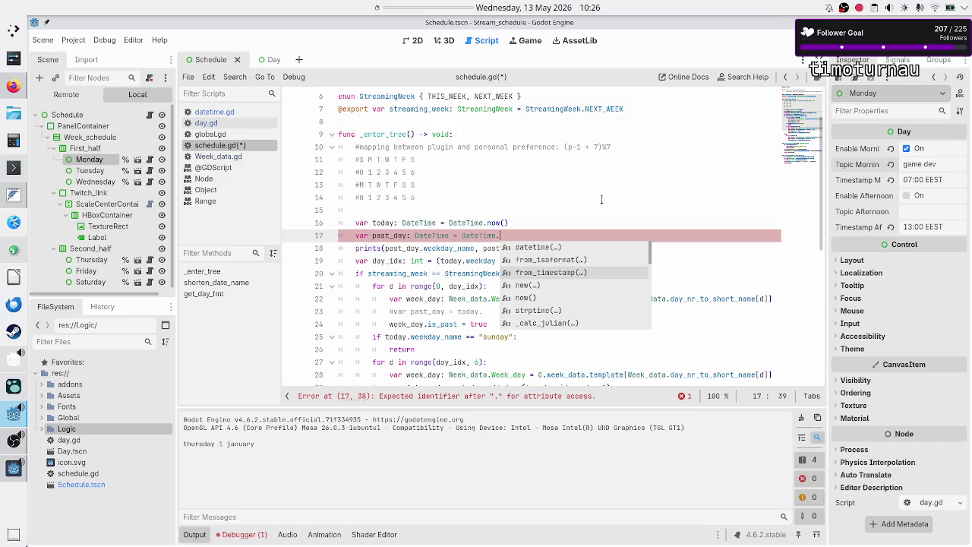
pyautogui.press('Down')
pyautogui.press('Down')
pyautogui.press('Down')
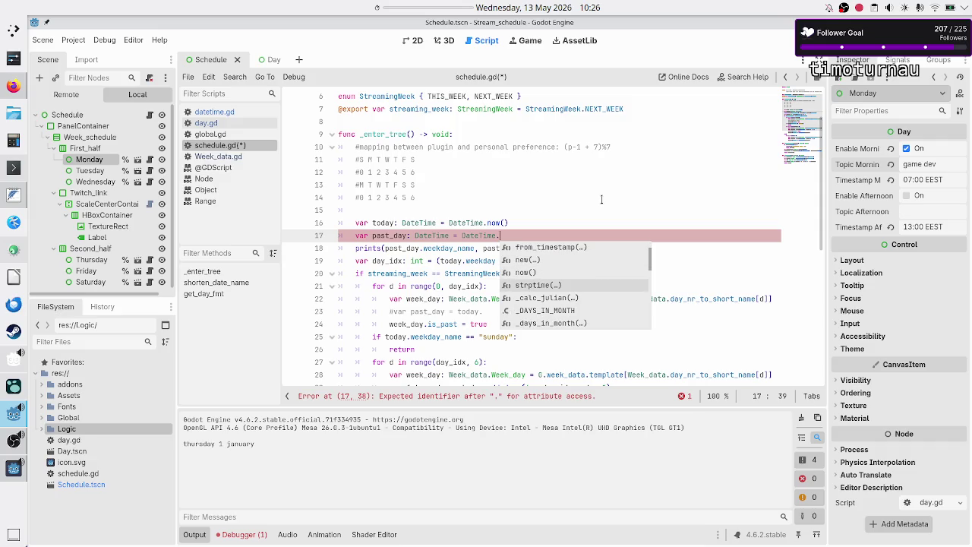
pyautogui.press('Down')
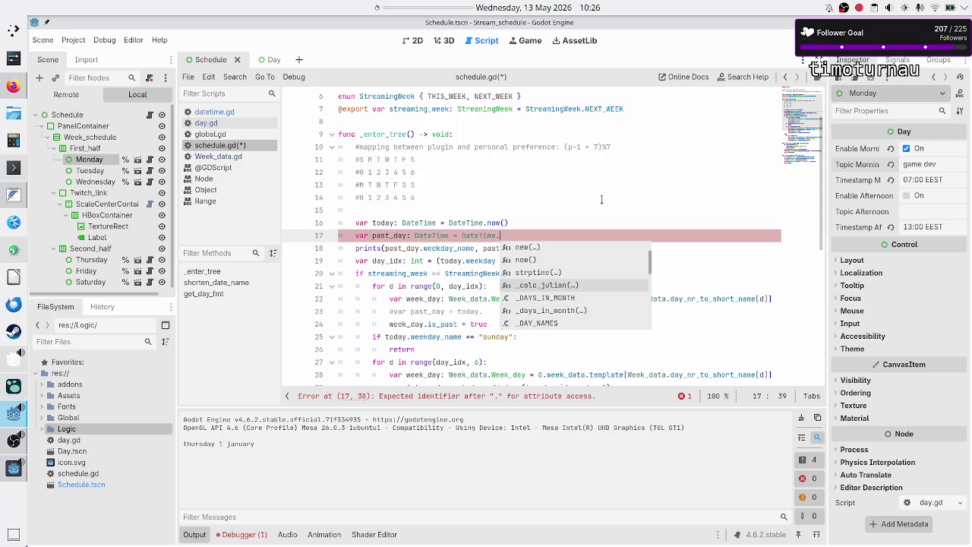
pyautogui.press('Down')
pyautogui.press('Down')
pyautogui.press('Down')
pyautogui.press('Down')
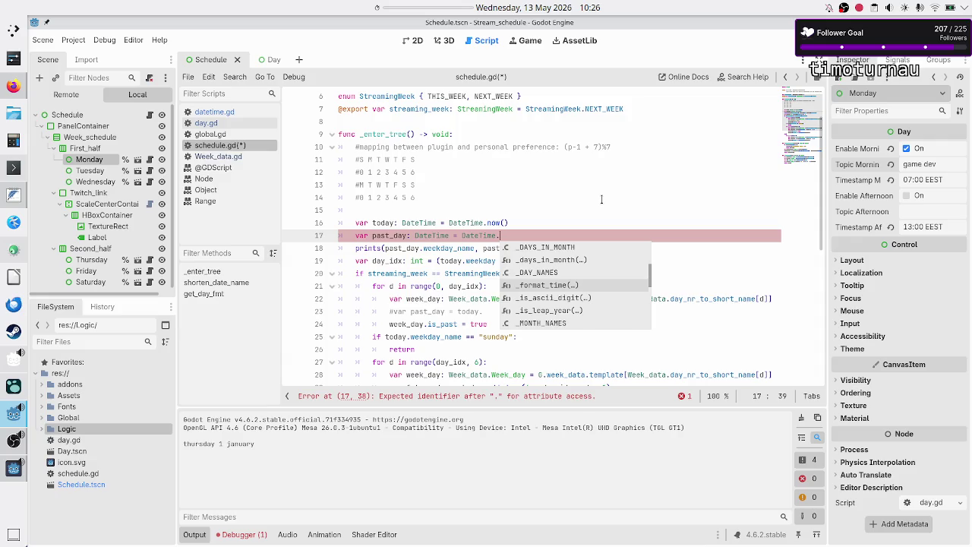
pyautogui.press('Down')
pyautogui.press('Down')
pyautogui.press('Down')
pyautogui.press('Down')
pyautogui.press('Down')
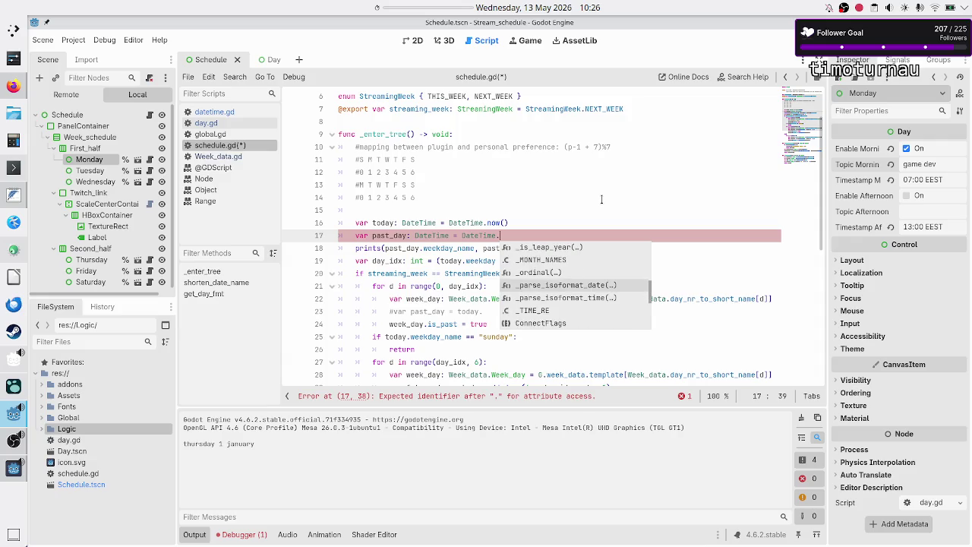
pyautogui.press('Down')
pyautogui.press('Down')
pyautogui.press('Down')
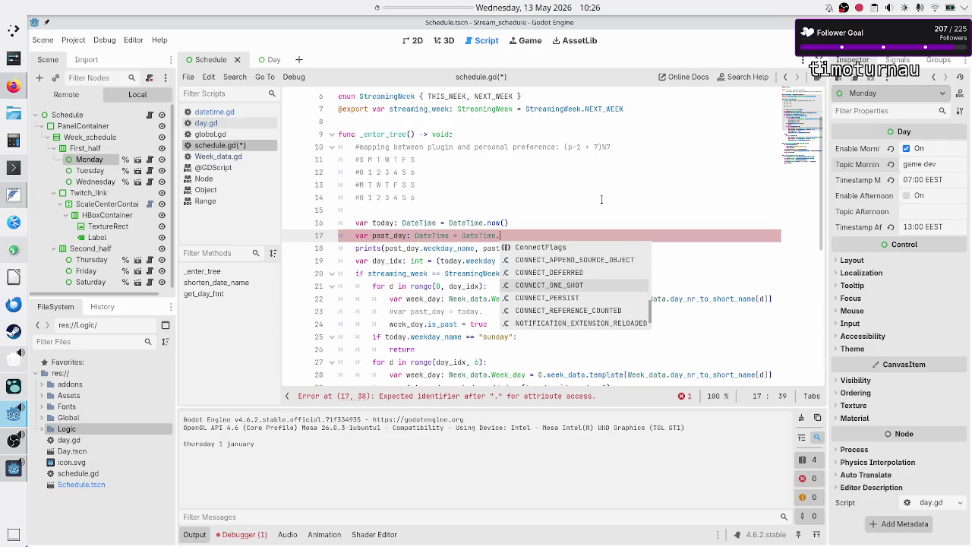
pyautogui.press('Down')
pyautogui.press('Down')
pyautogui.press('Down')
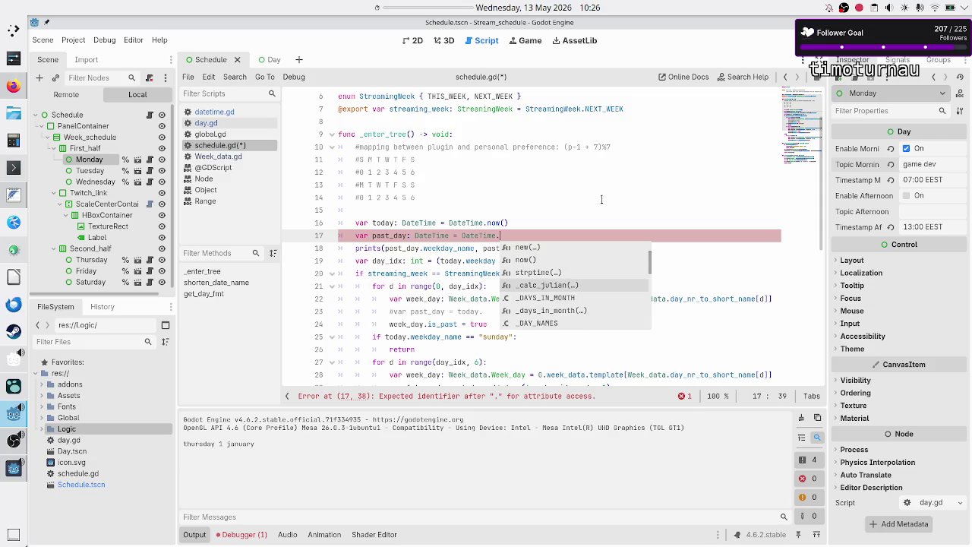
pyautogui.press('Up')
pyautogui.press('Up')
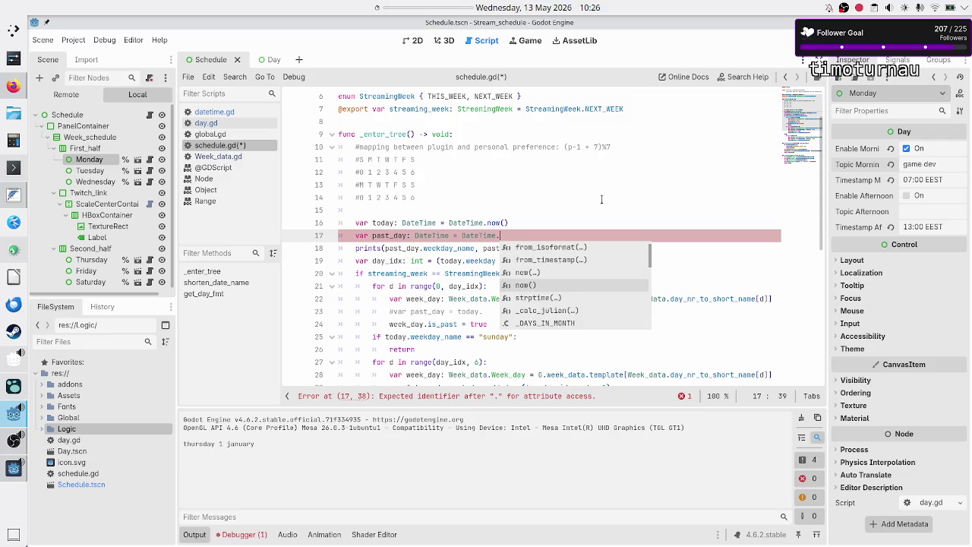
pyautogui.press('Up')
pyautogui.press('Up')
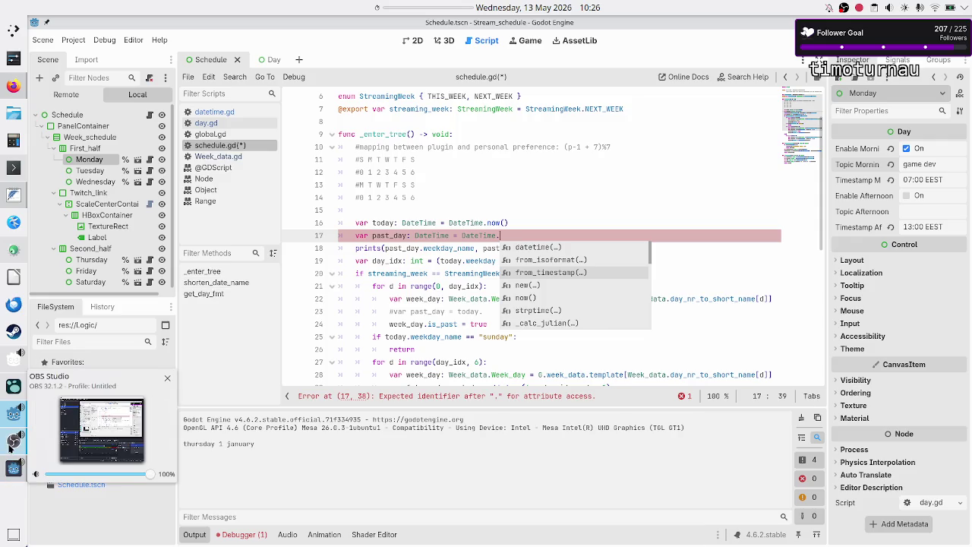
# Mute the Microphone channel in OBS Studio's Audio Mixer and return to Godot
pyautogui.click(10, 448)
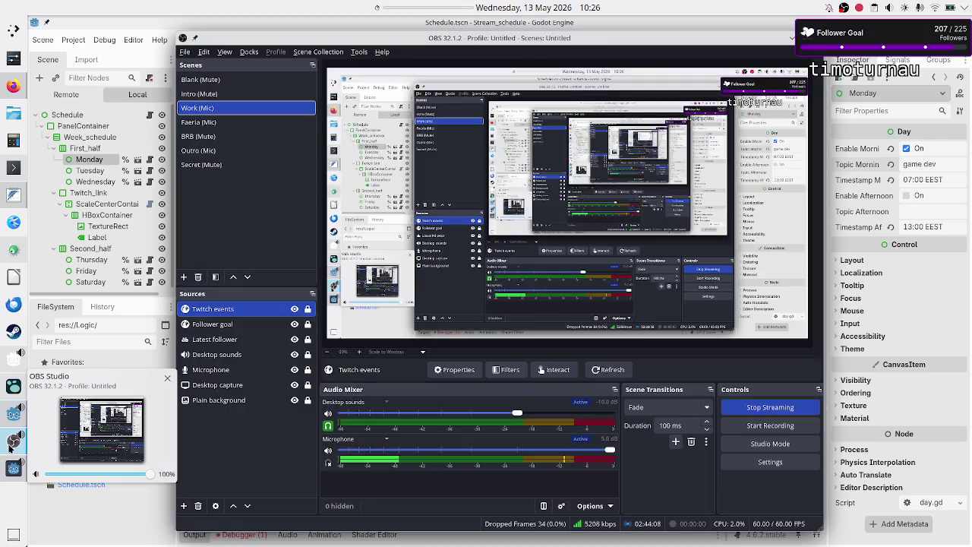
pyautogui.click(328, 450)
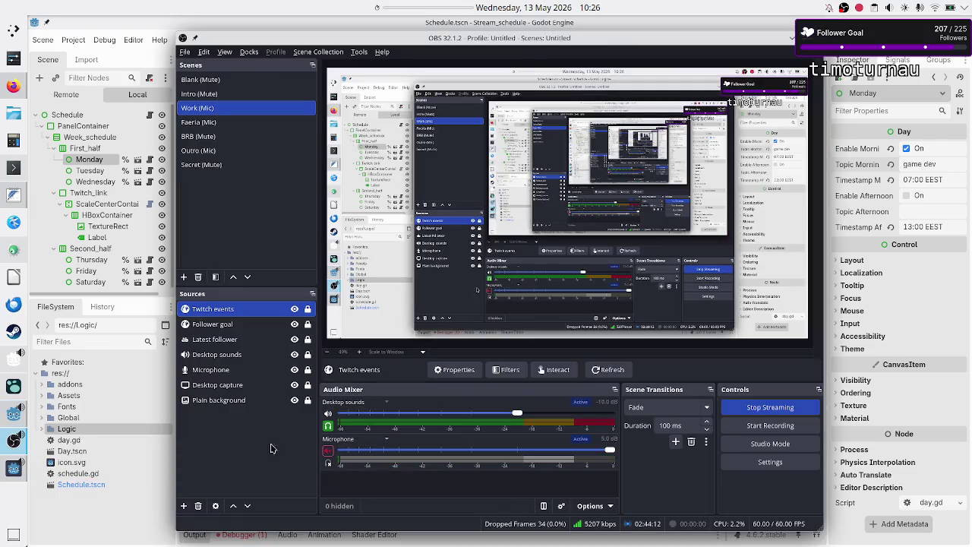
pyautogui.click(119, 507)
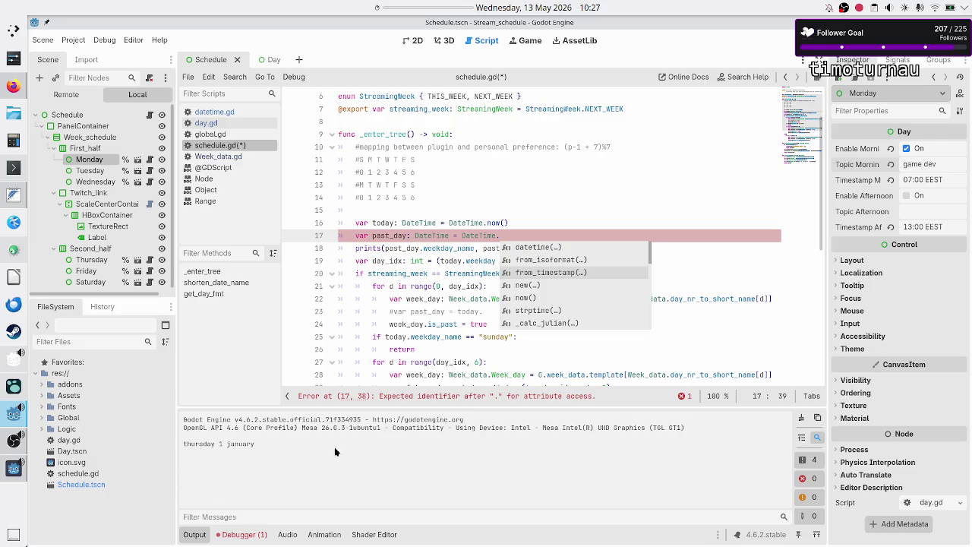
# Close the DateTime autocomplete popup, then bring OBS Studio to the front
pyautogui.click(588, 230)
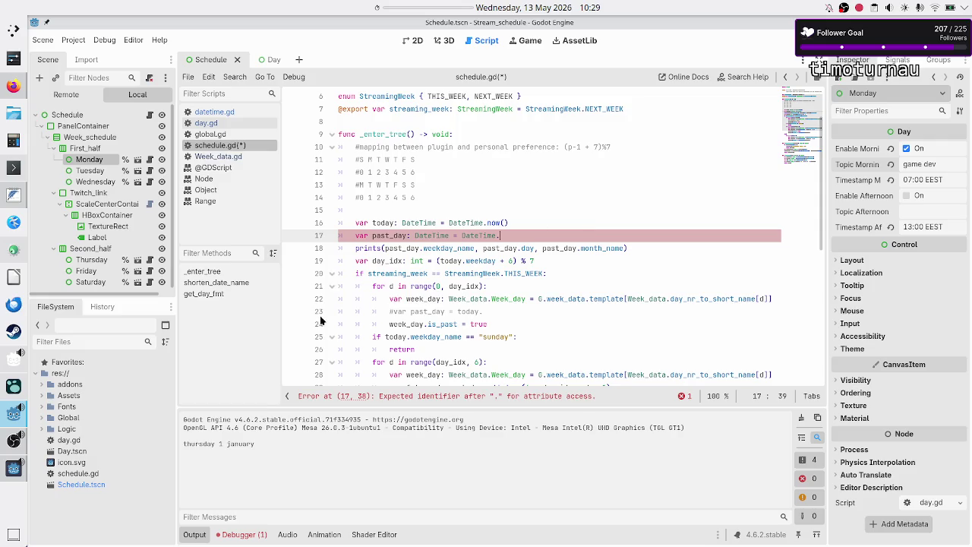
pyautogui.click(14, 440)
# Unmute the OBS Microphone channel and return to the Godot script editor
pyautogui.click(329, 450)
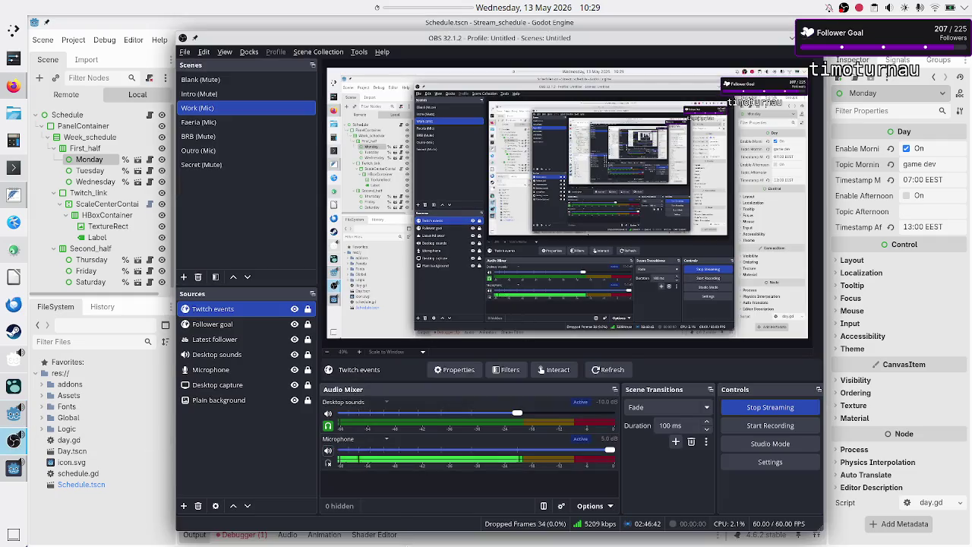
pyautogui.click(639, 540)
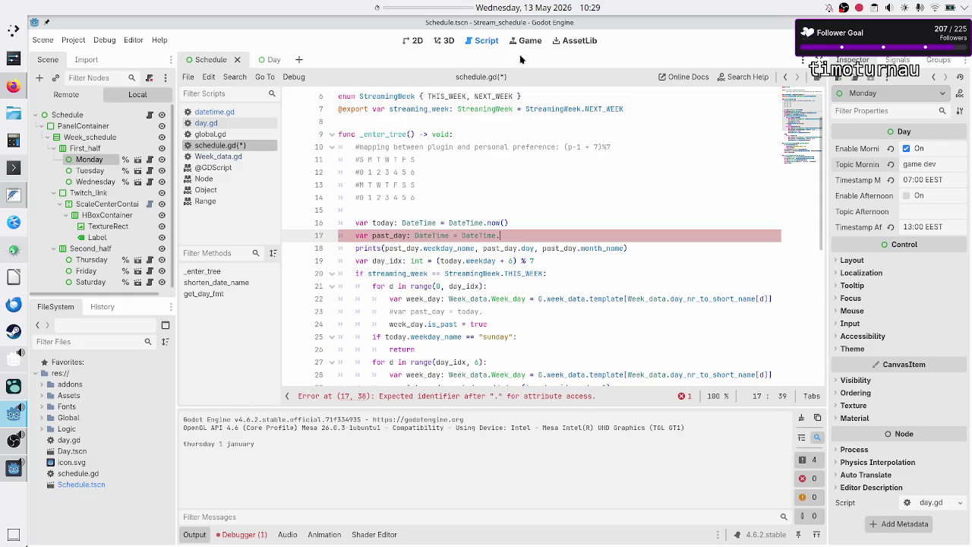
# Comment out lines 17 and 18 (past_day and prints), save schedule.gd, and open AssetLib
pyautogui.click(482, 207)
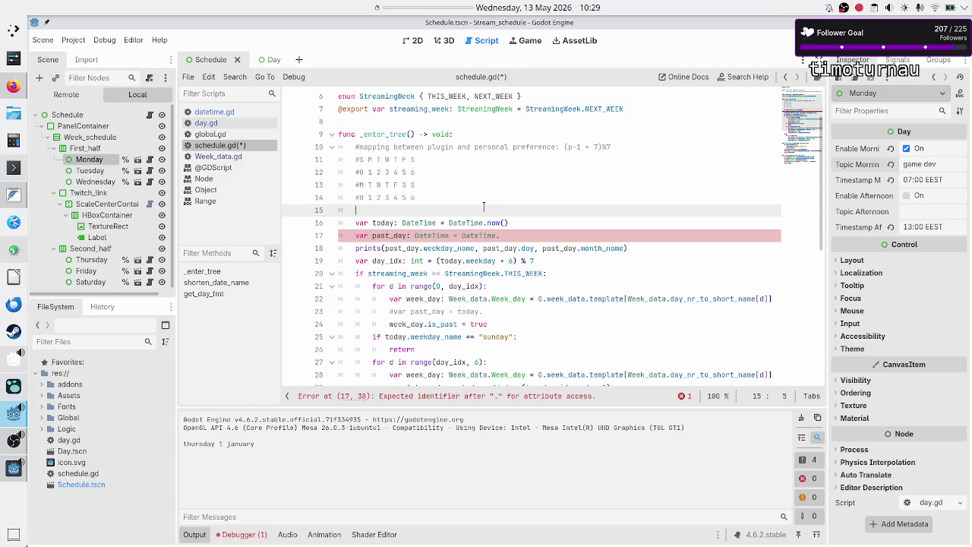
pyautogui.press('Down')
pyautogui.press('Down')
pyautogui.hotkey('ctrl', 'k')
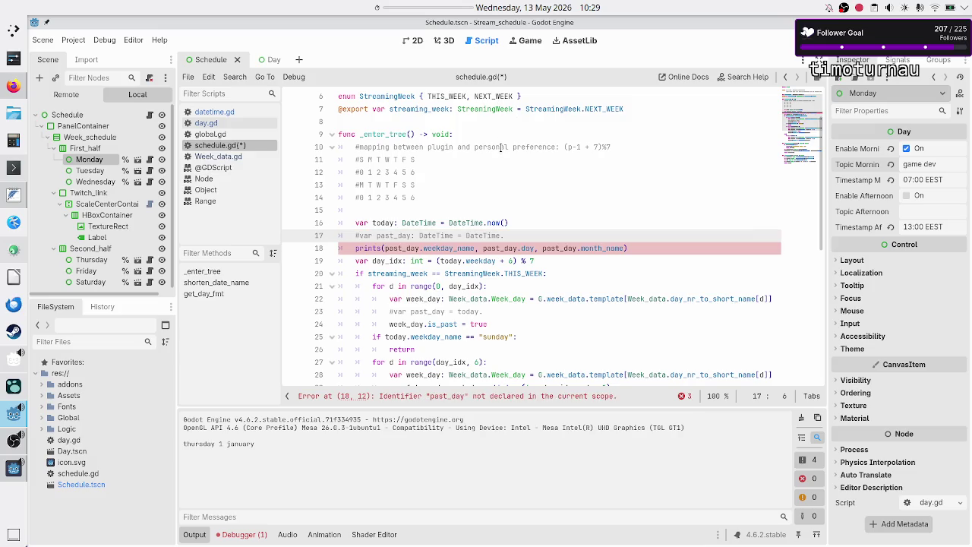
pyautogui.press('Down')
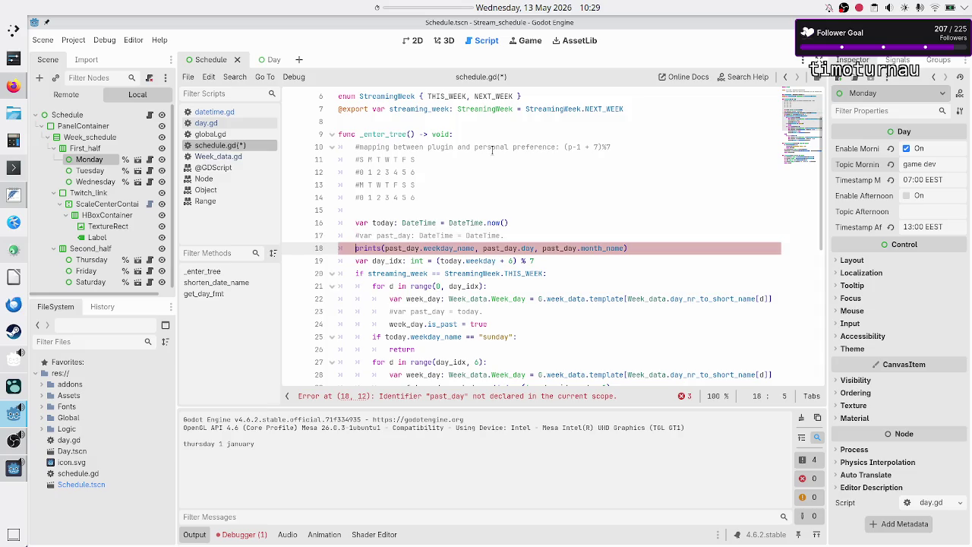
pyautogui.hotkey('ctrl', 'k')
pyautogui.hotkey('ctrl', 's')
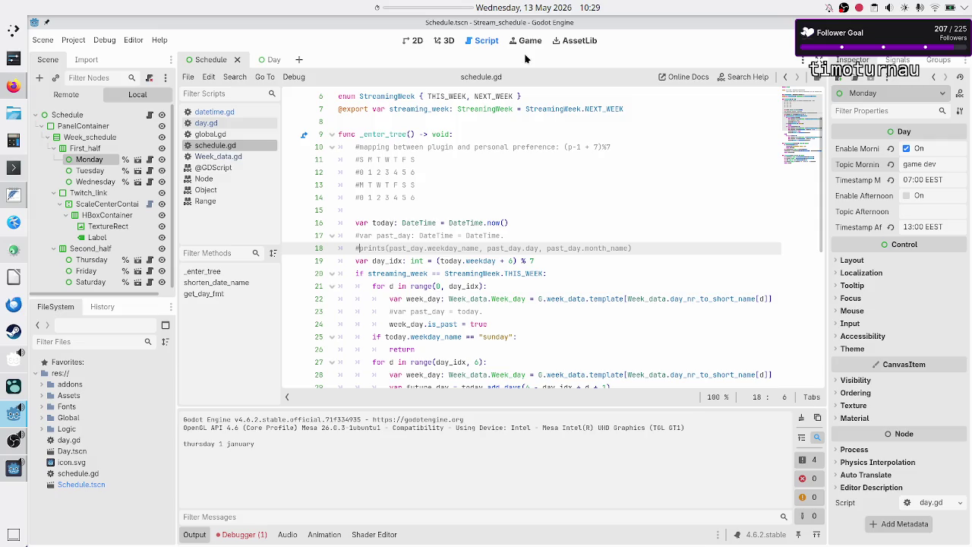
pyautogui.click(571, 42)
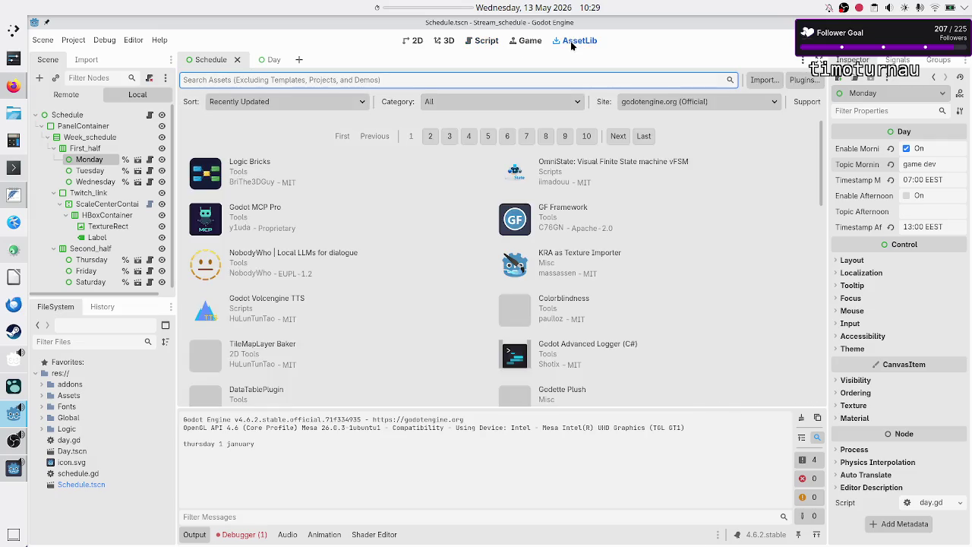
# Search the Asset Library for 'datetime', open the DateTime asset, and view its GodotDateTime repository page
pyautogui.write('datetime')
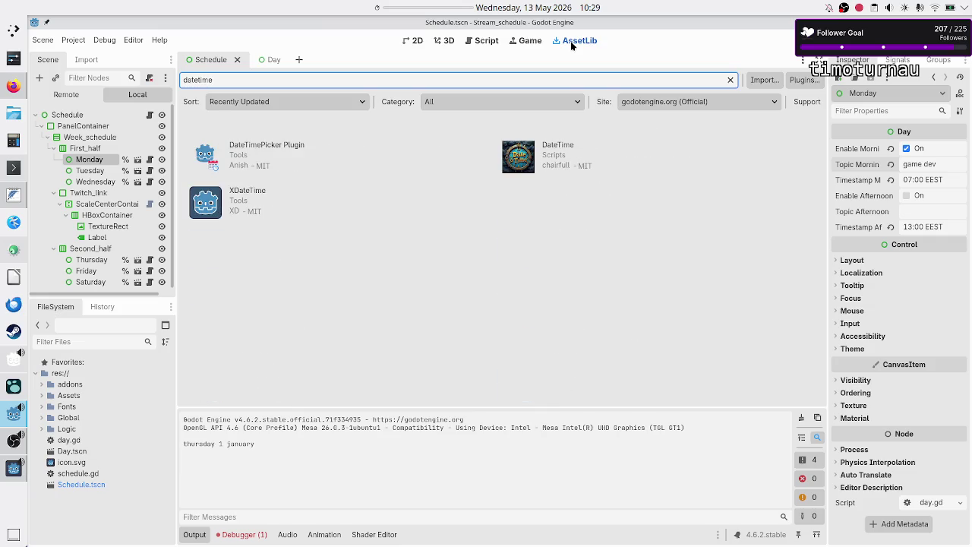
pyautogui.click(562, 151)
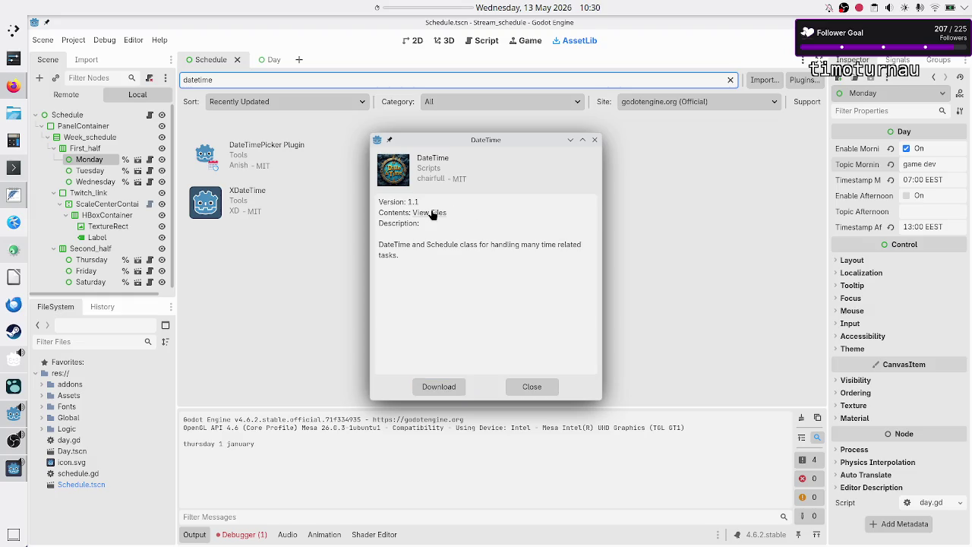
pyautogui.click(431, 214)
pyautogui.click(15, 88)
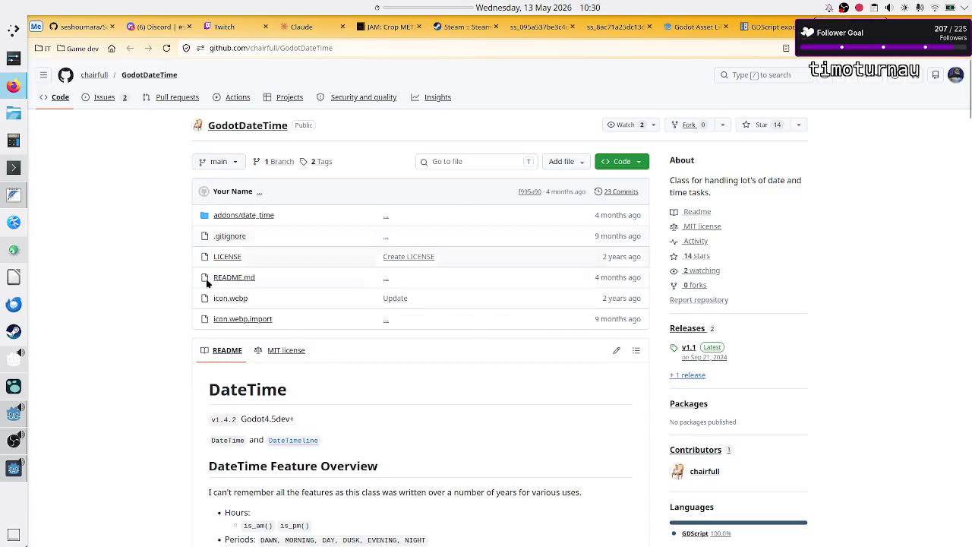
# Scroll the GodotDateTime README down to its DateTime static functions
pyautogui.scroll(-2, 188, 346)
pyautogui.scroll(-5, 189, 346)
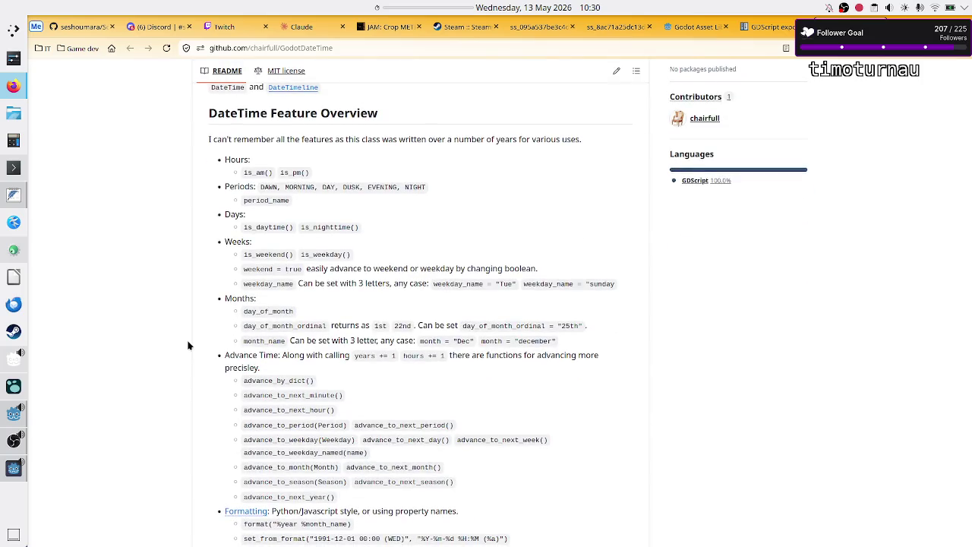
pyautogui.scroll(-5, 188, 345)
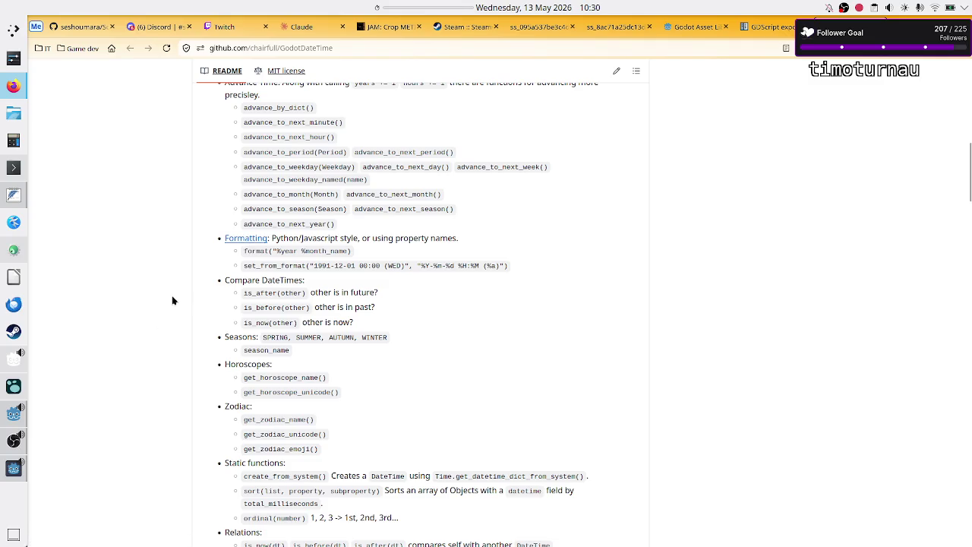
# Browse the Game dev bookmarks folder, then close the running schedule window
pyautogui.click(66, 47)
pyautogui.scroll(-10, 163, 271)
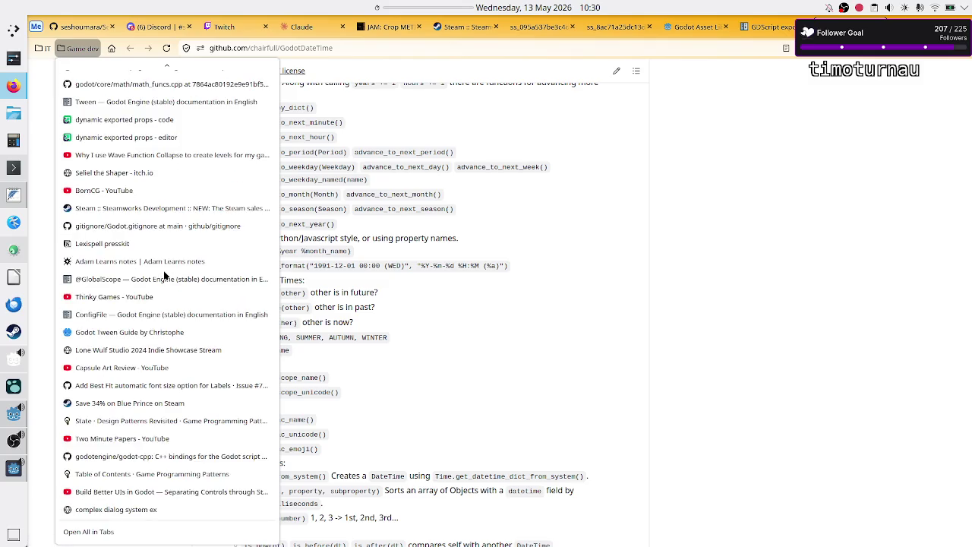
pyautogui.click(692, 322)
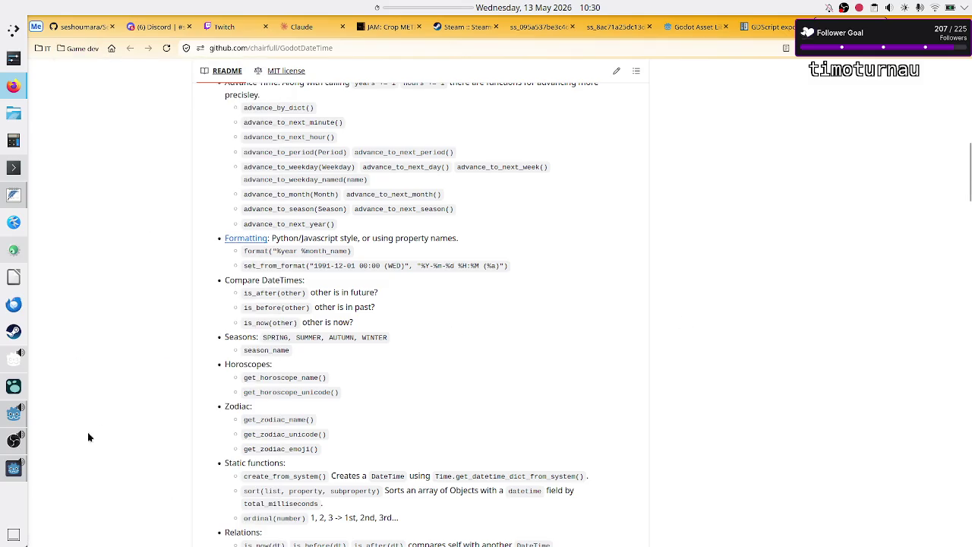
pyautogui.click(26, 470)
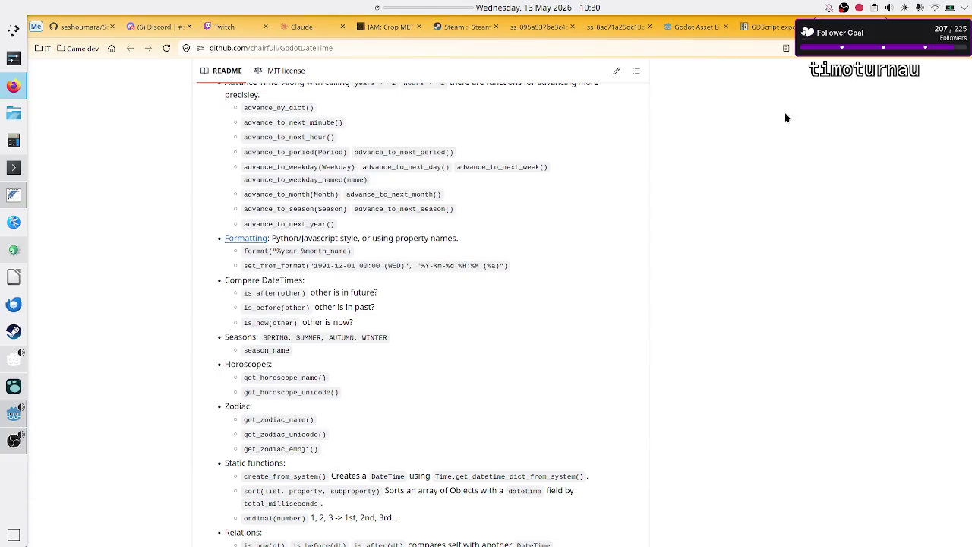
pyautogui.click(783, 110)
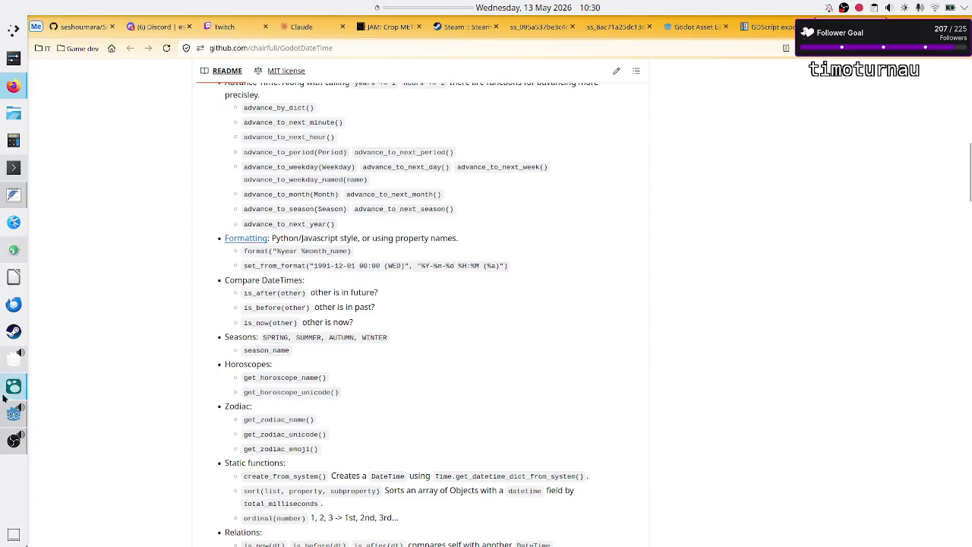
# Close the DateTime asset details and check the Plugins tab in Project Settings
pyautogui.click(14, 413)
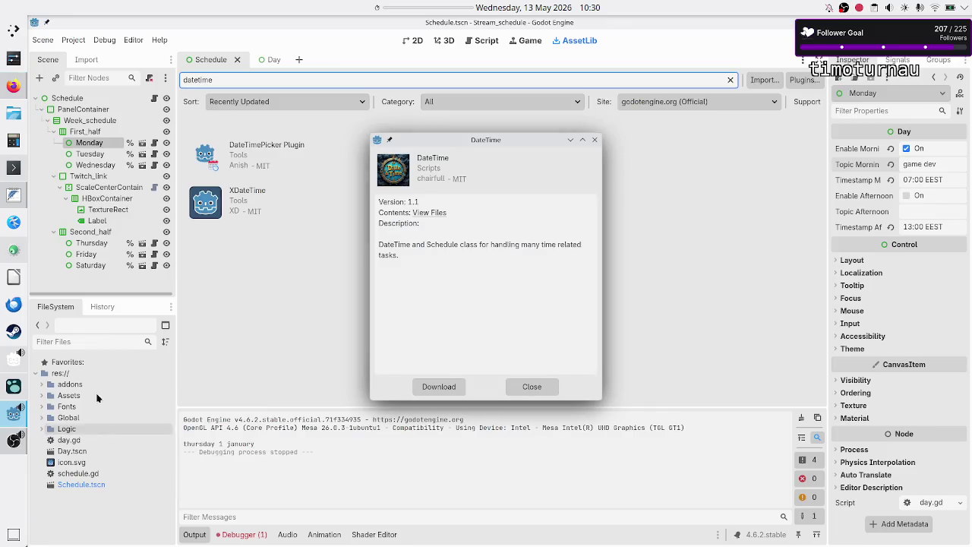
pyautogui.click(520, 388)
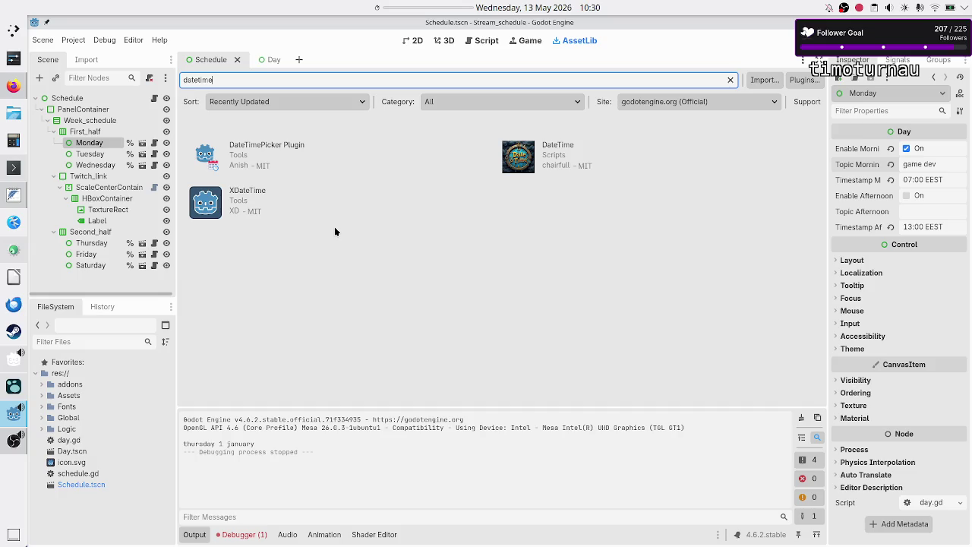
pyautogui.click(68, 42)
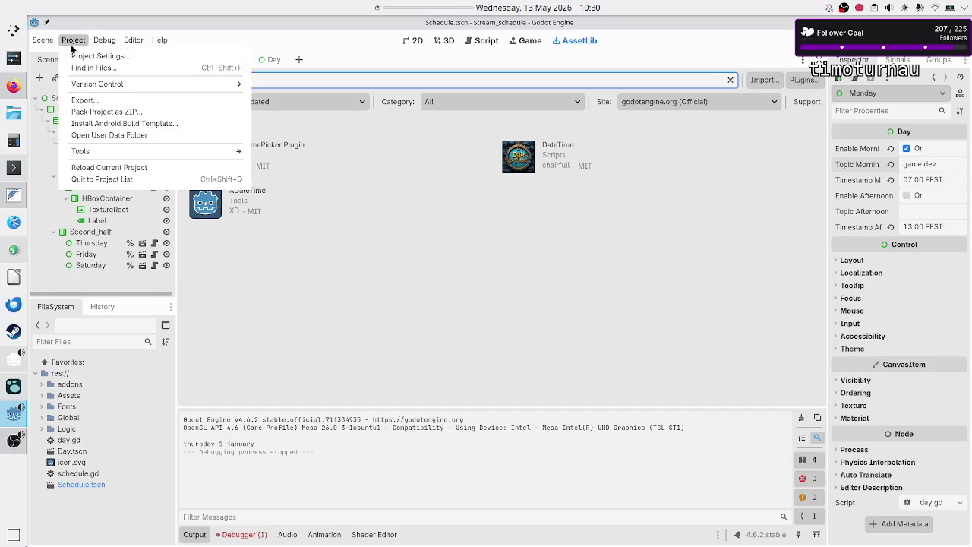
pyautogui.click(86, 56)
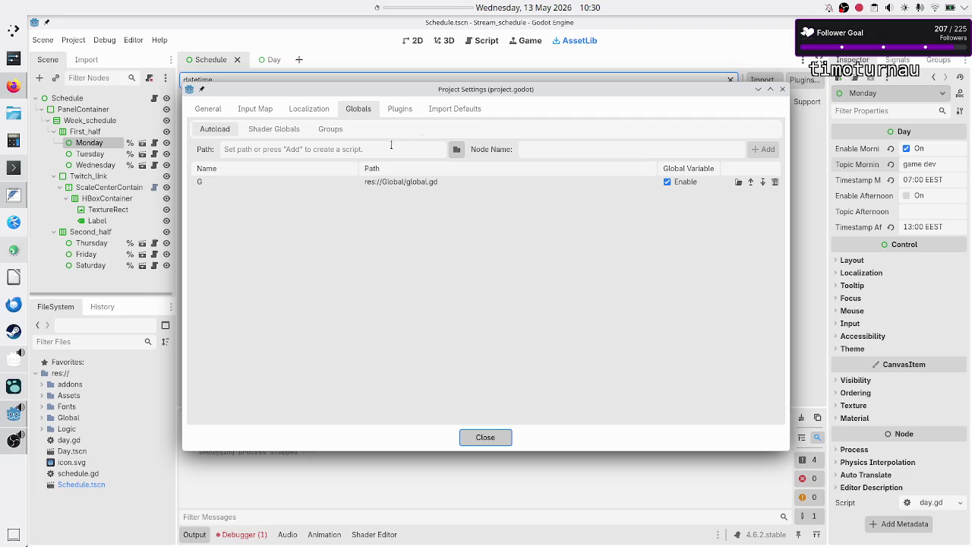
pyautogui.click(397, 110)
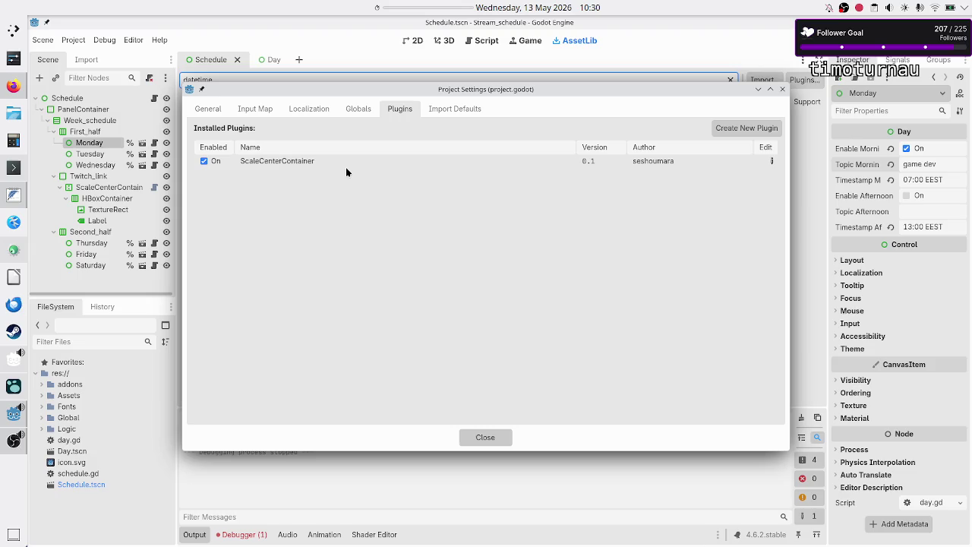
pyautogui.click(783, 92)
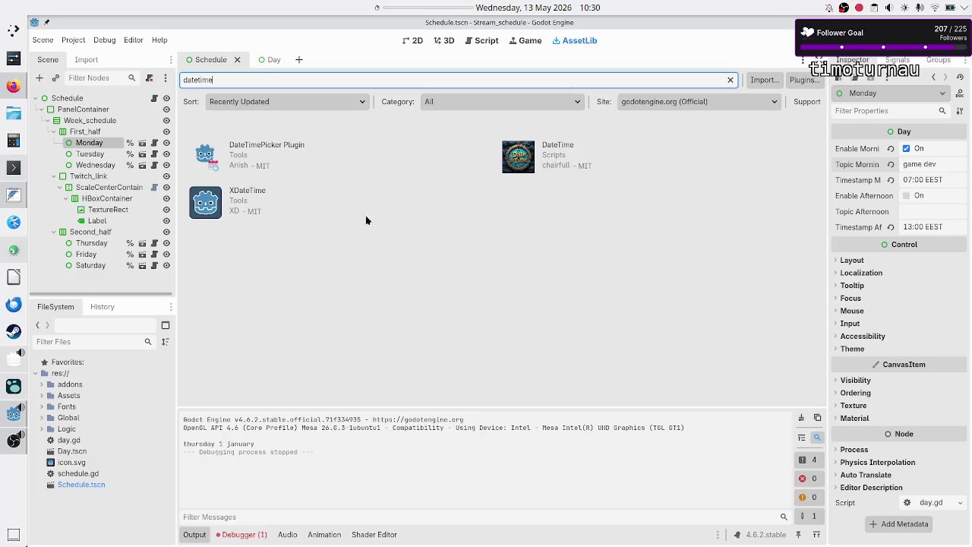
# Expand addons/datetime and open _time_re.gd in the script editor
pyautogui.click(43, 384)
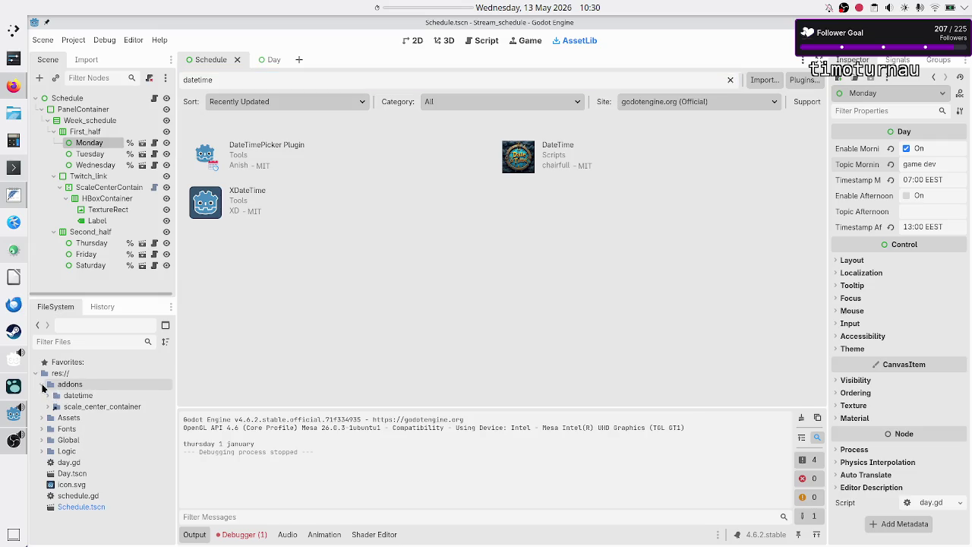
pyautogui.click(47, 395)
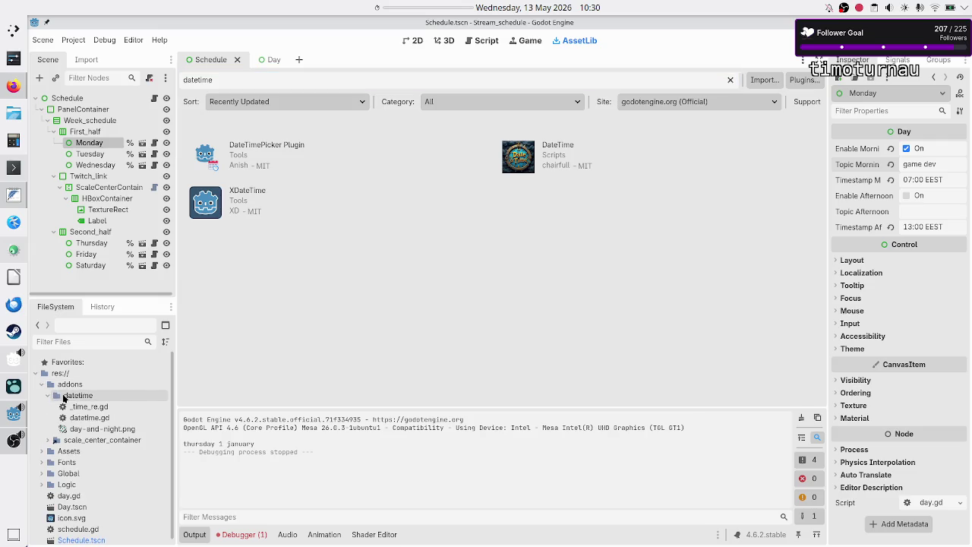
pyautogui.click(109, 406)
pyautogui.doubleClick(110, 404)
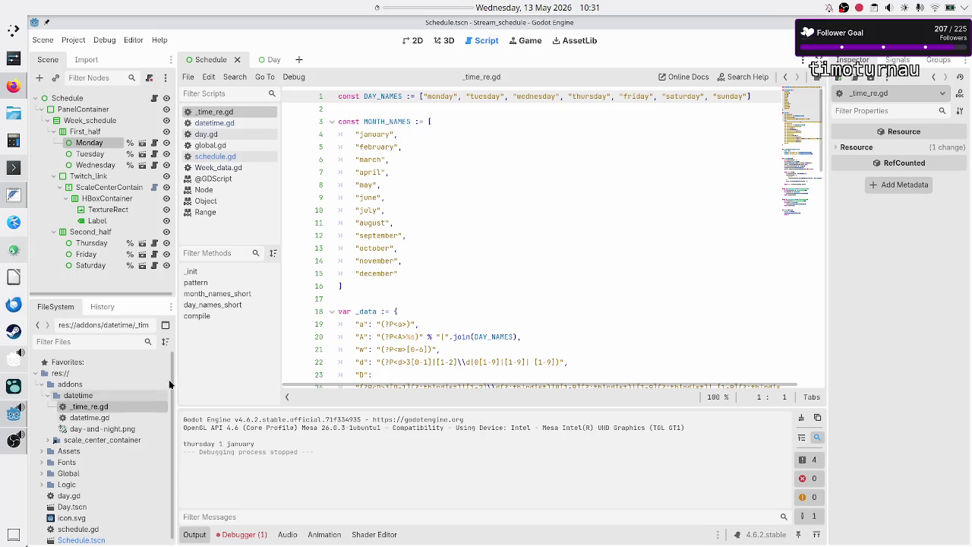
pyautogui.scroll(-15, 518, 201)
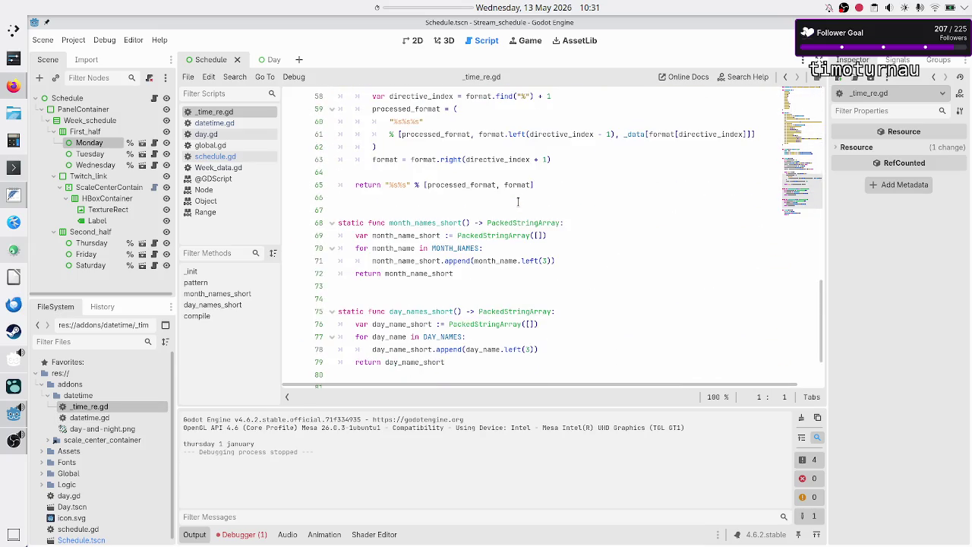
# Open datetime.gd, read through its code to line 8, then return to the Asset Library
pyautogui.click(90, 419)
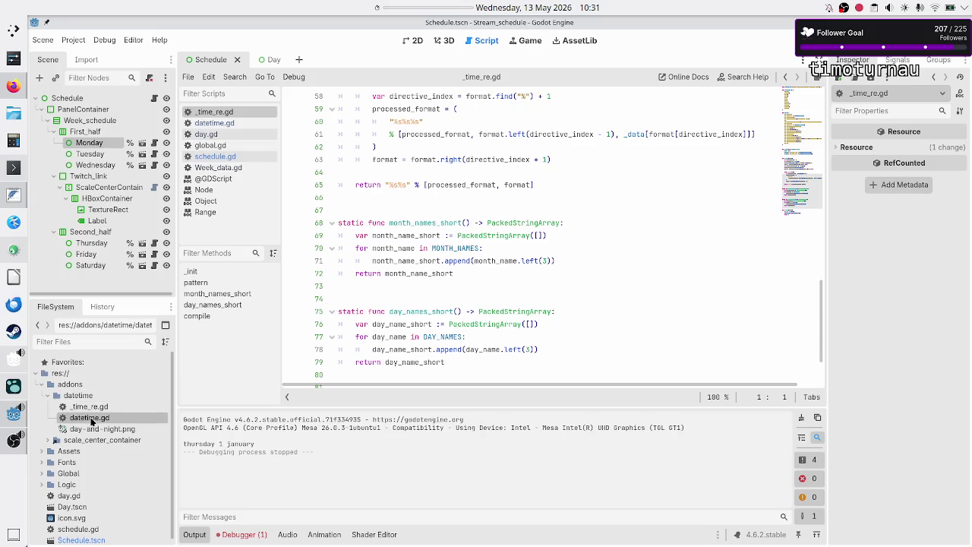
pyautogui.doubleClick(89, 420)
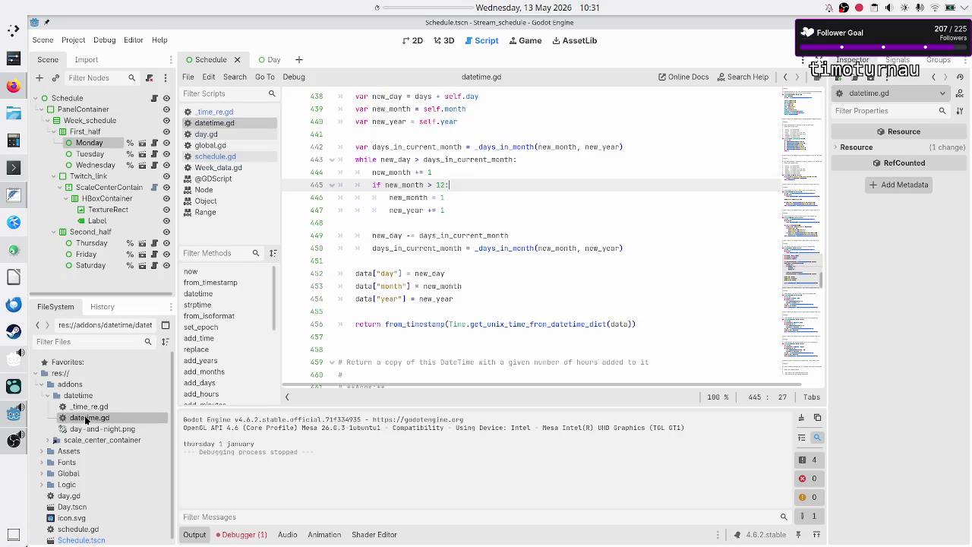
pyautogui.scroll(20, 533, 223)
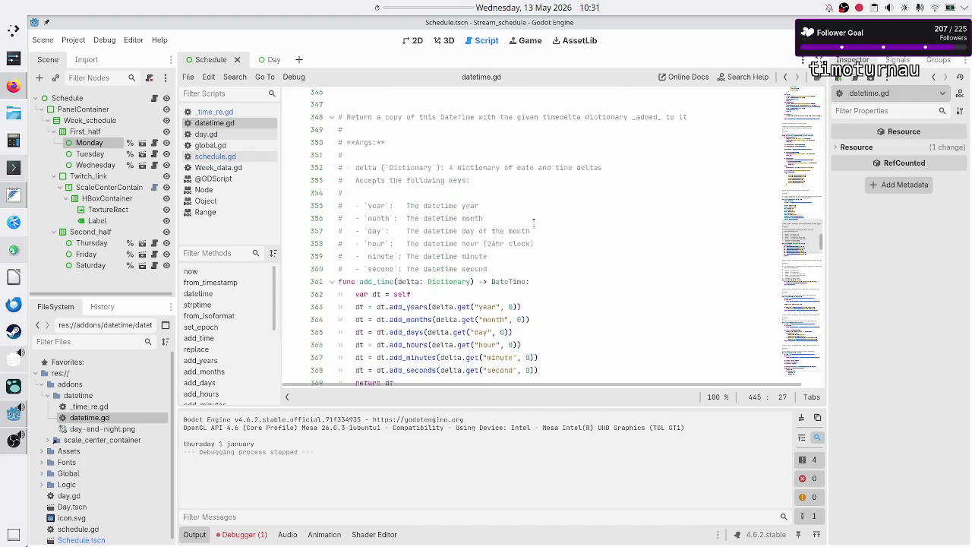
pyautogui.scroll(13, 534, 222)
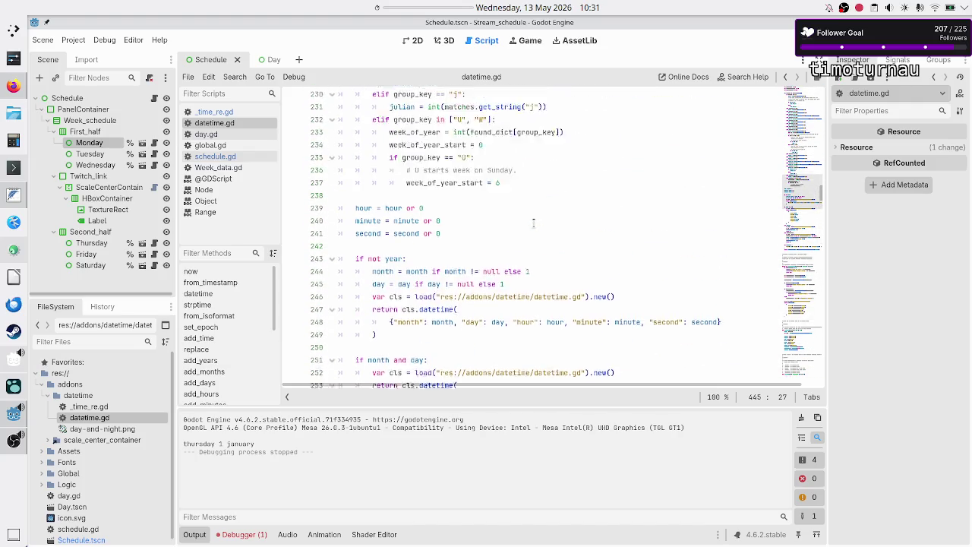
pyautogui.moveTo(809, 170); pyautogui.dragTo(806, 97)
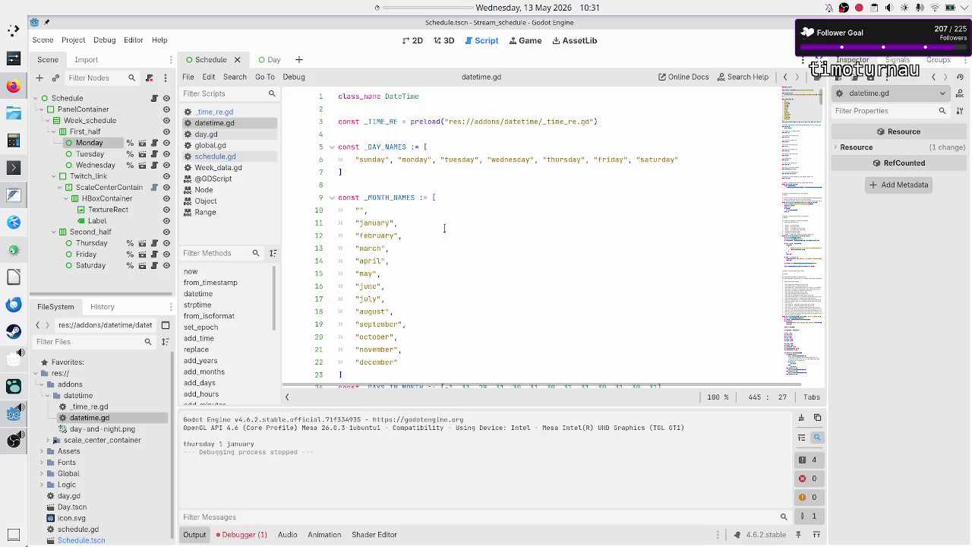
pyautogui.click(382, 182)
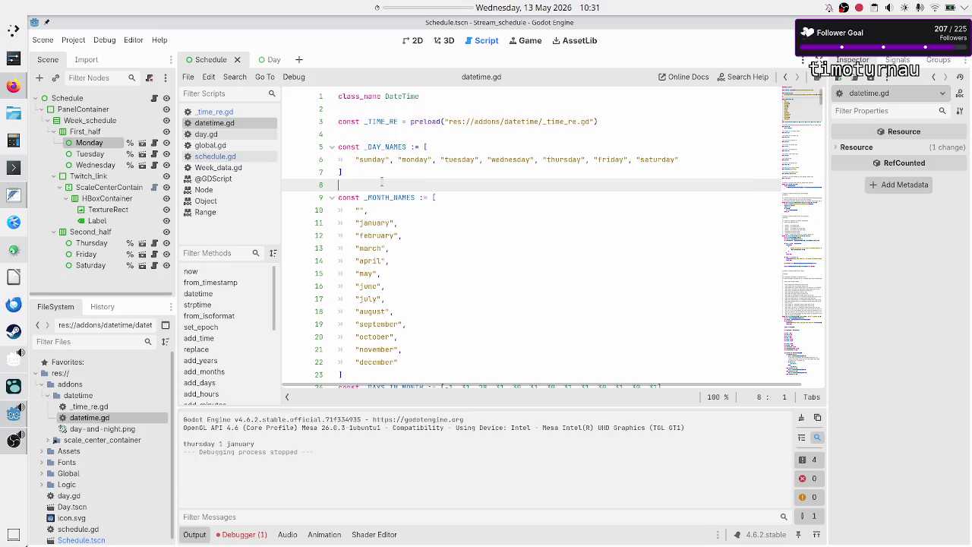
pyautogui.click(576, 40)
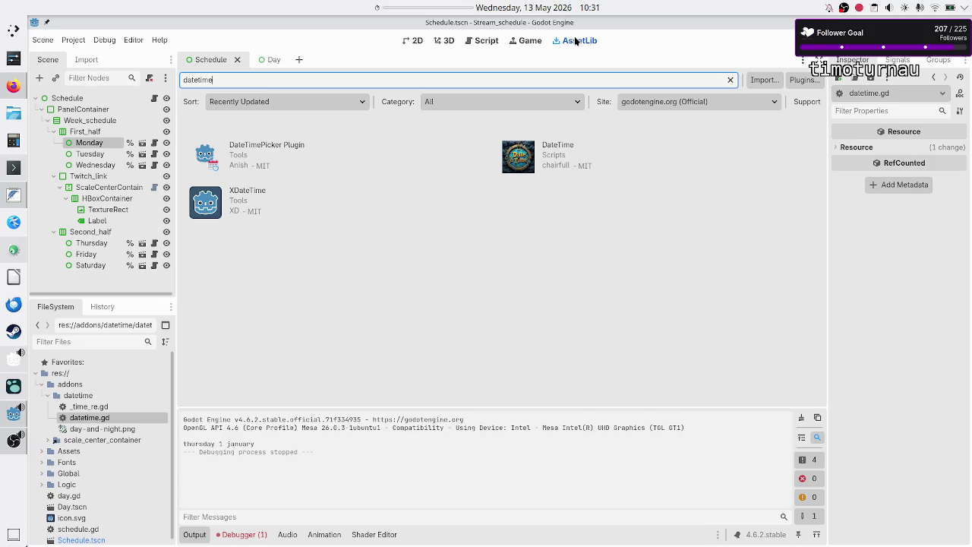
# Shorten the asset search to 'date' and open the Date Time (Godot 4) source repository
pyautogui.press('BackSpace')
pyautogui.press('BackSpace')
pyautogui.press('BackSpace')
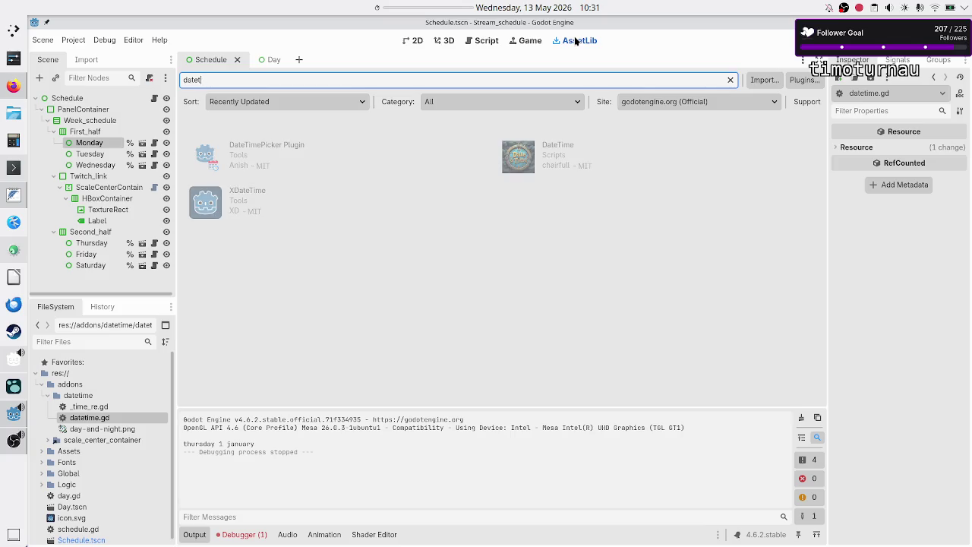
pyautogui.press('BackSpace')
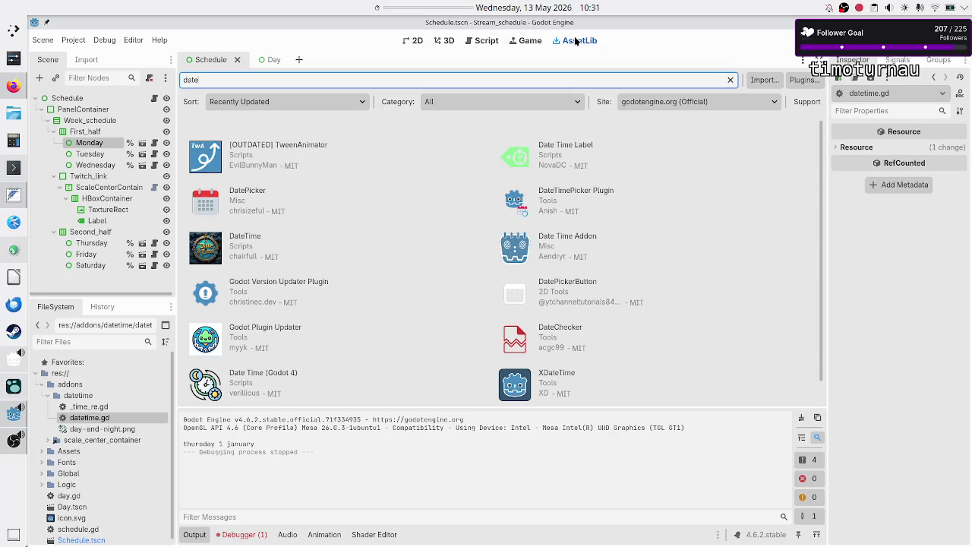
pyautogui.click(271, 373)
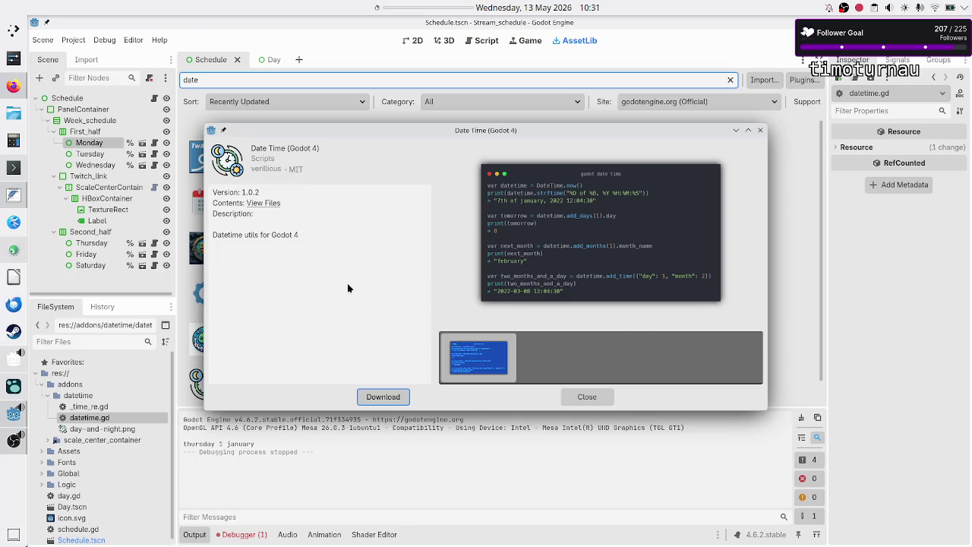
pyautogui.click(261, 204)
pyautogui.click(22, 89)
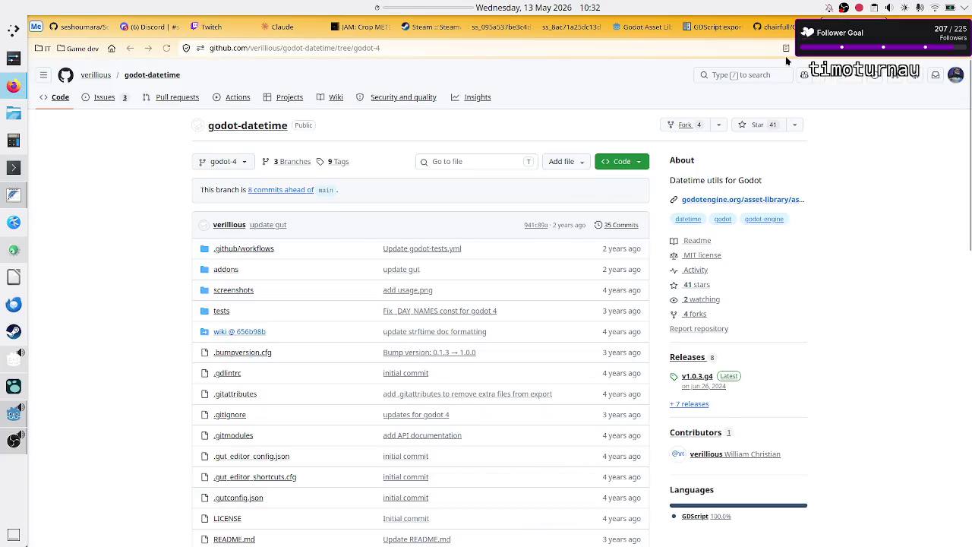
# Close the extra repository tab and bookmark the godot-datetime page in the Game dev folder
pyautogui.click(781, 28)
pyautogui.click(806, 27)
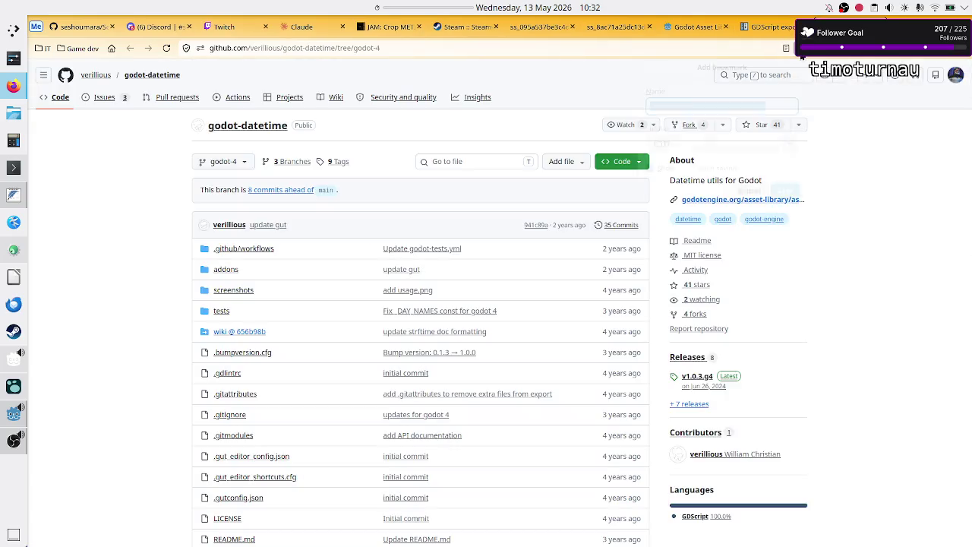
pyautogui.click(802, 48)
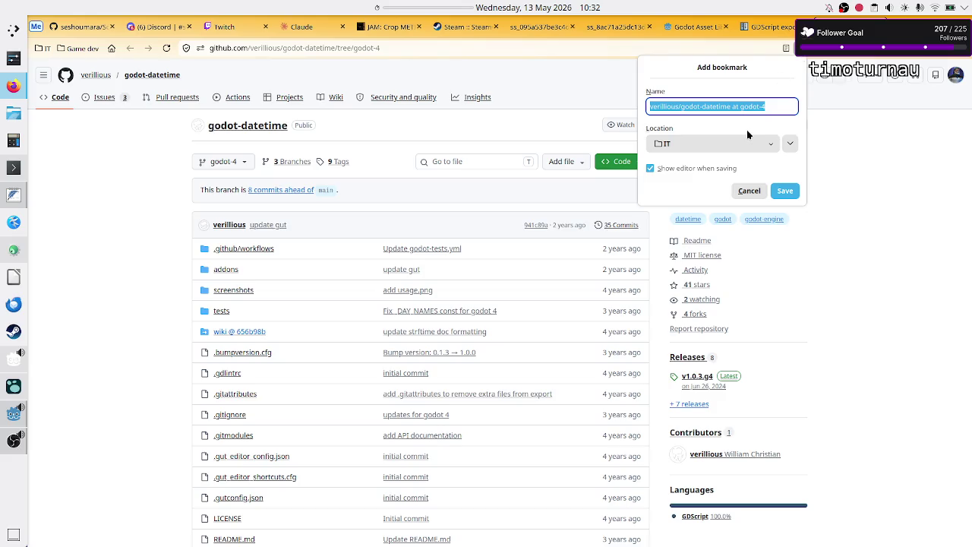
pyautogui.click(774, 145)
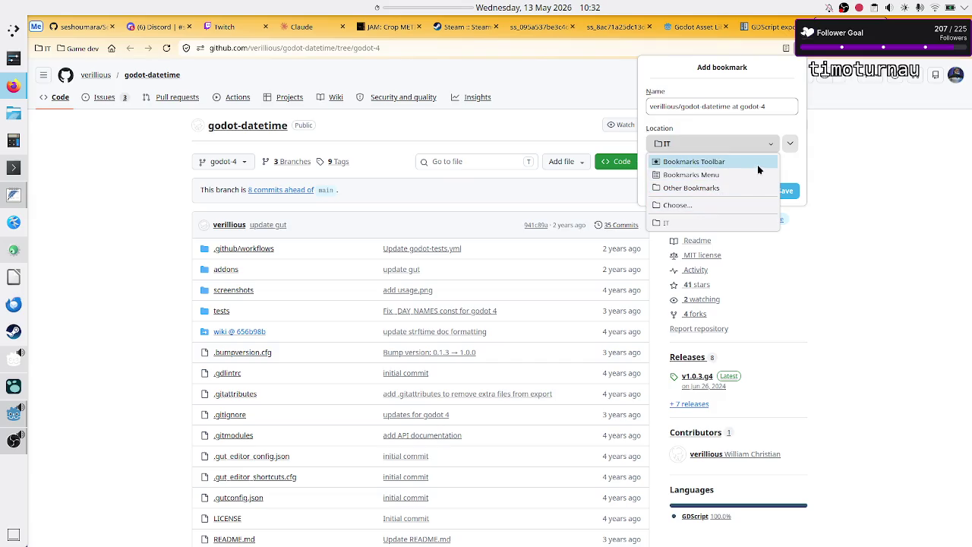
pyautogui.click(725, 202)
pyautogui.click(709, 186)
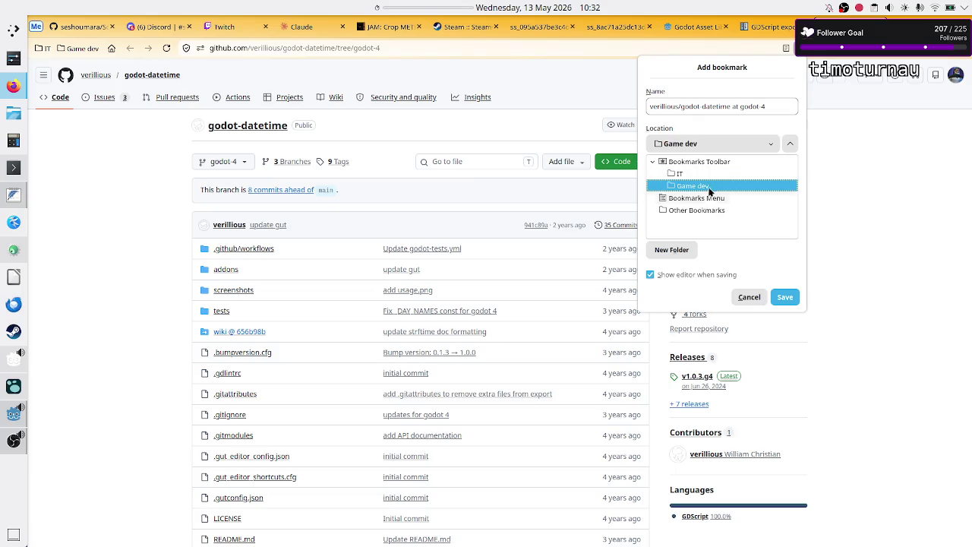
pyautogui.click(776, 295)
# Scroll through the README's usage examples and open the API Documentation wiki
pyautogui.scroll(-5, 339, 327)
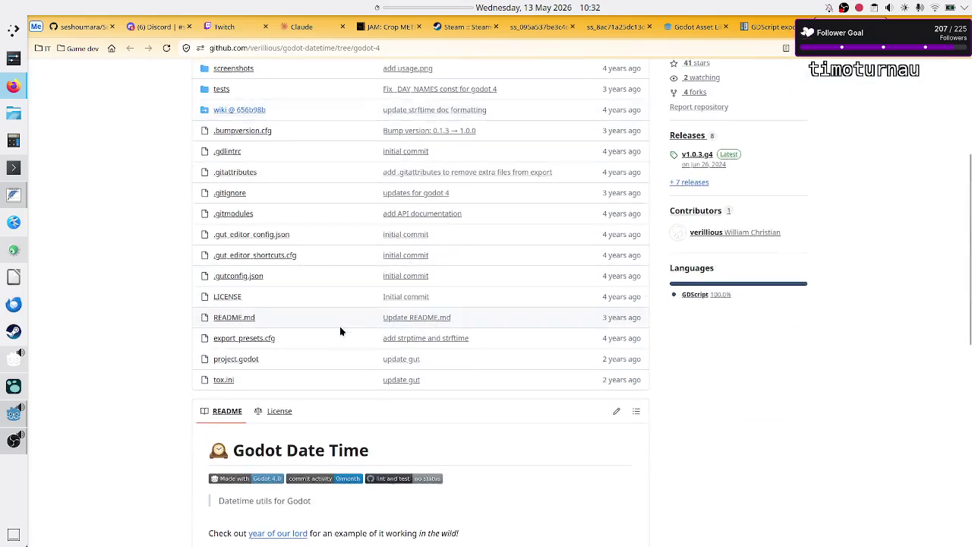
pyautogui.scroll(-5, 340, 331)
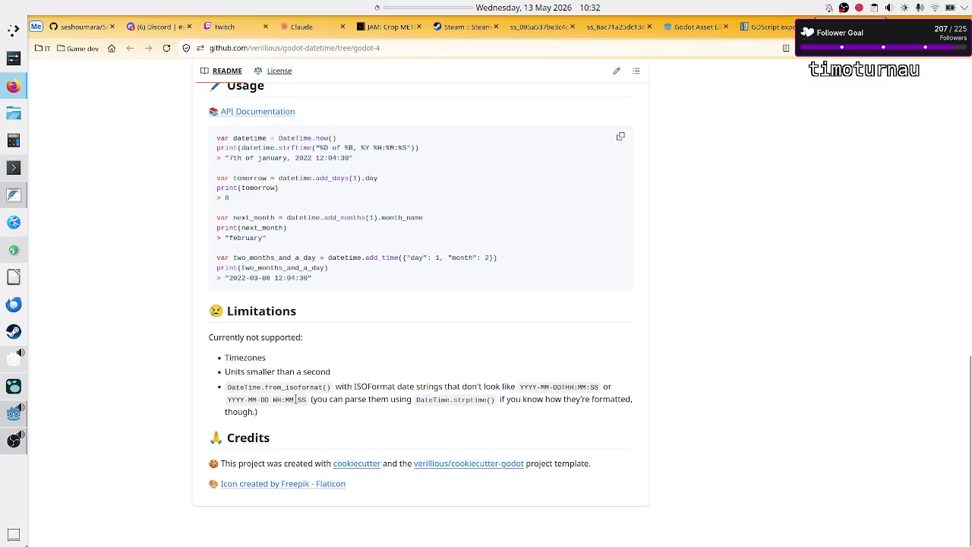
pyautogui.scroll(-1, 380, 406)
pyautogui.scroll(3, 349, 411)
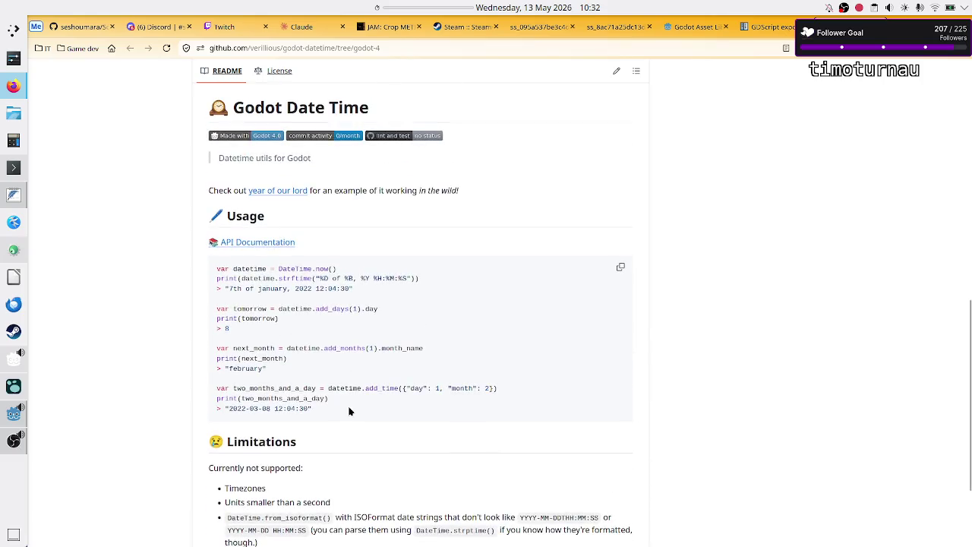
pyautogui.click(271, 249)
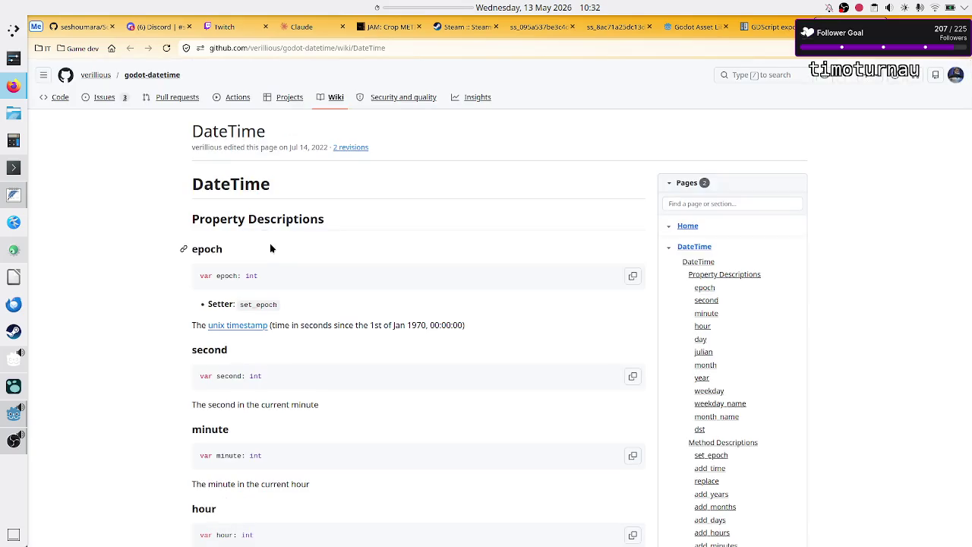
pyautogui.scroll(-5, 346, 226)
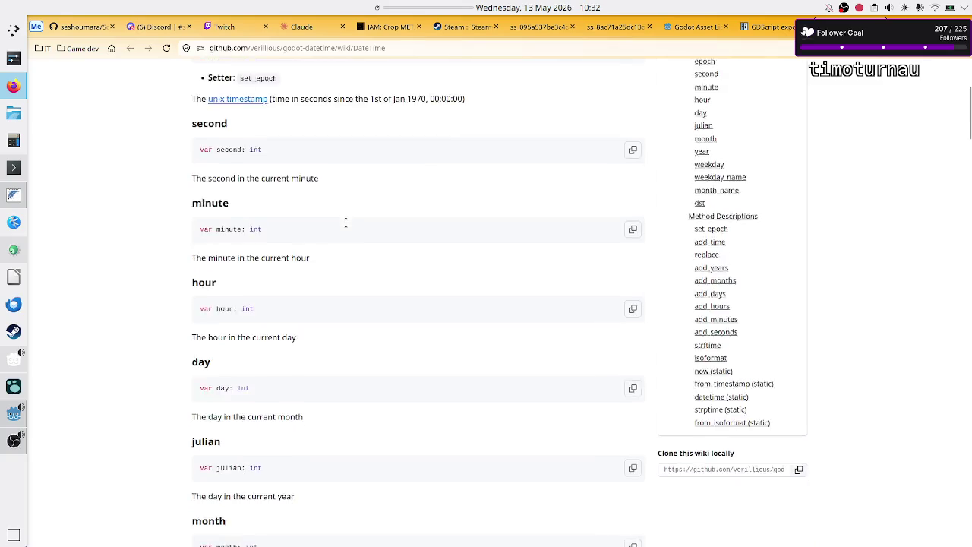
pyautogui.scroll(-2, 346, 226)
pyautogui.scroll(-2, 345, 226)
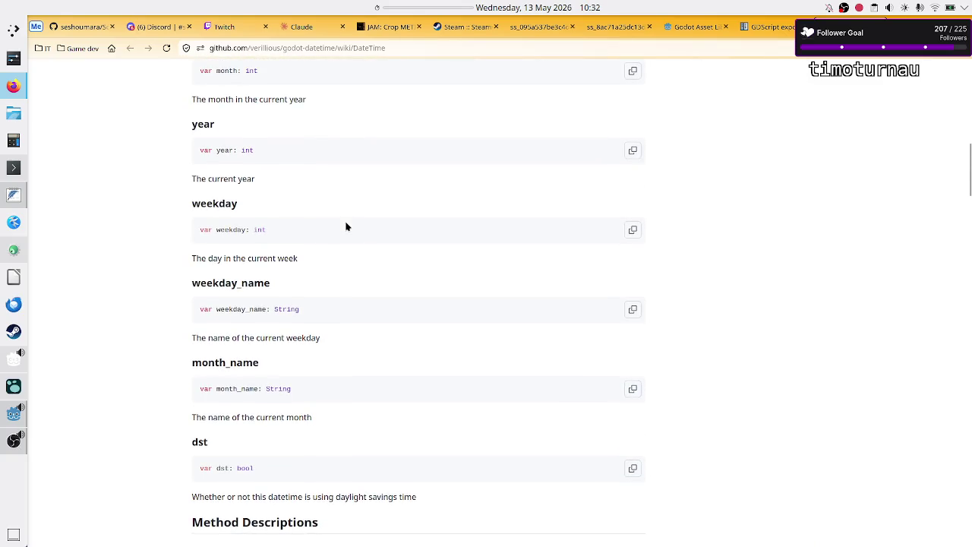
pyautogui.scroll(-3, 345, 226)
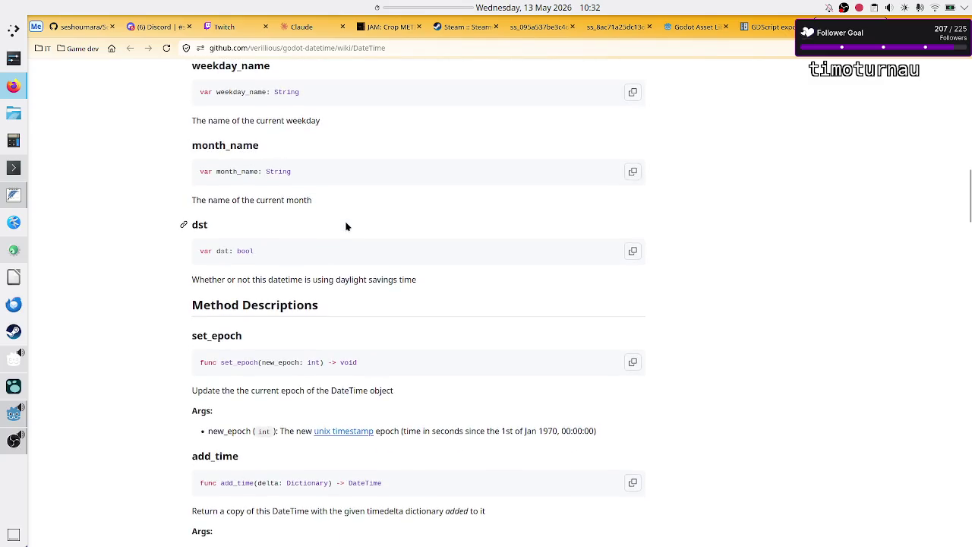
pyautogui.scroll(-1, 298, 357)
pyautogui.scroll(-3, 298, 357)
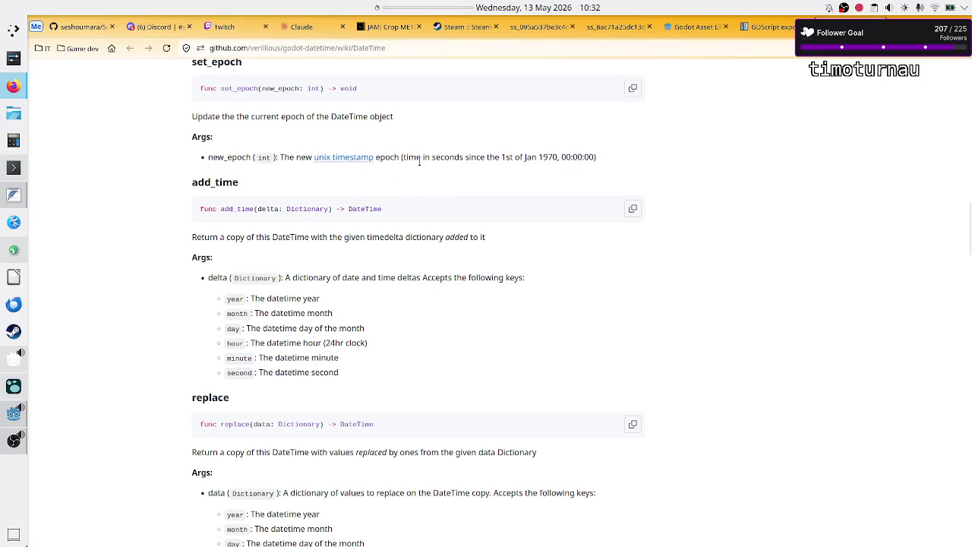
pyautogui.scroll(-3, 295, 258)
pyautogui.scroll(-4, 296, 267)
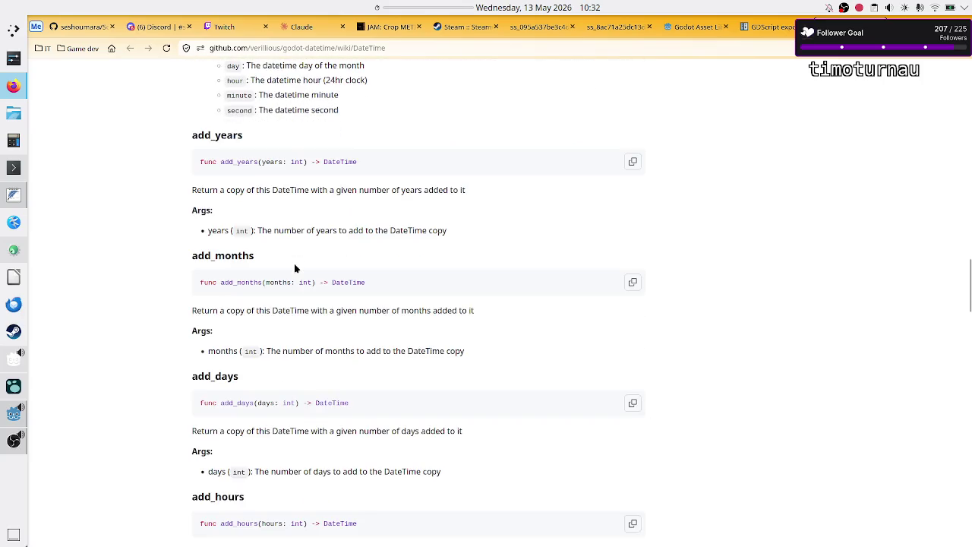
pyautogui.scroll(-1, 296, 268)
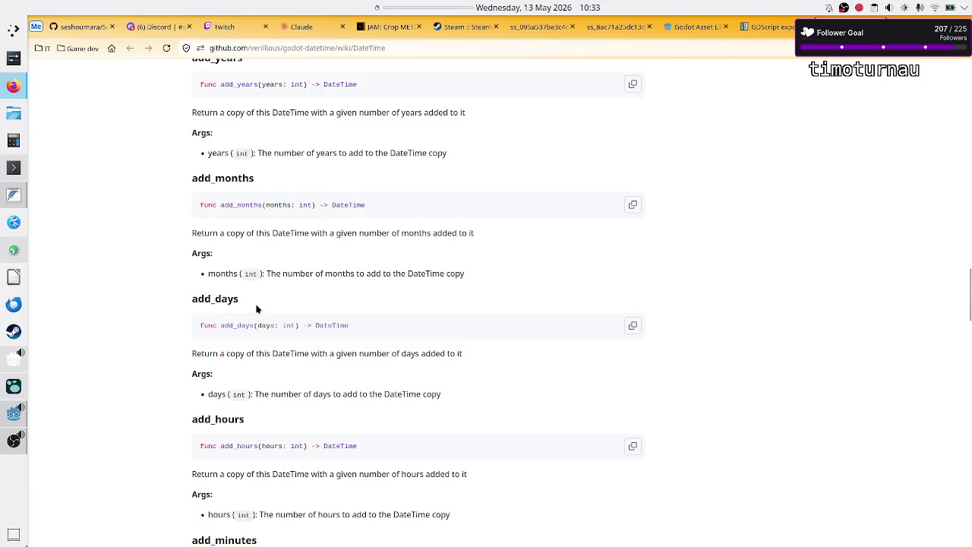
pyautogui.scroll(-3, 255, 315)
pyautogui.scroll(-4, 254, 318)
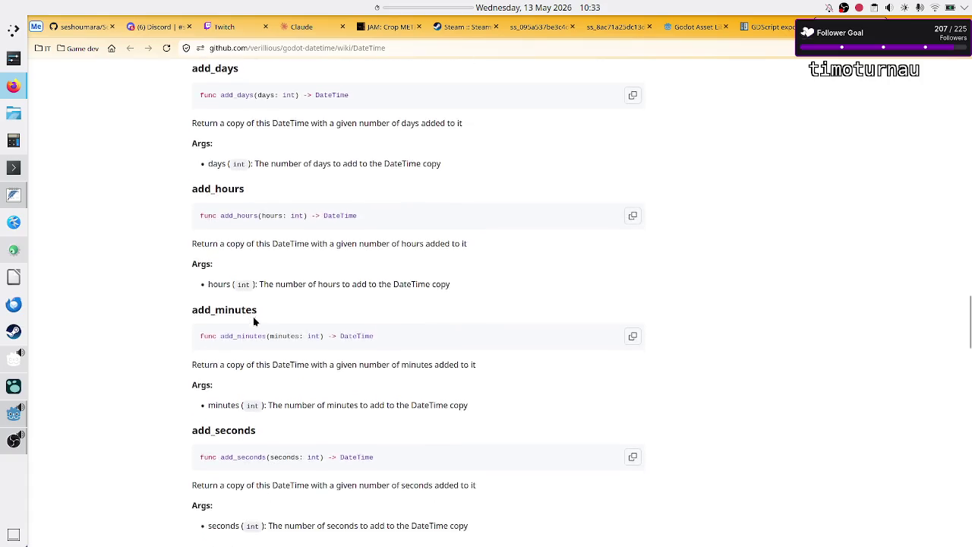
pyautogui.scroll(-2, 255, 319)
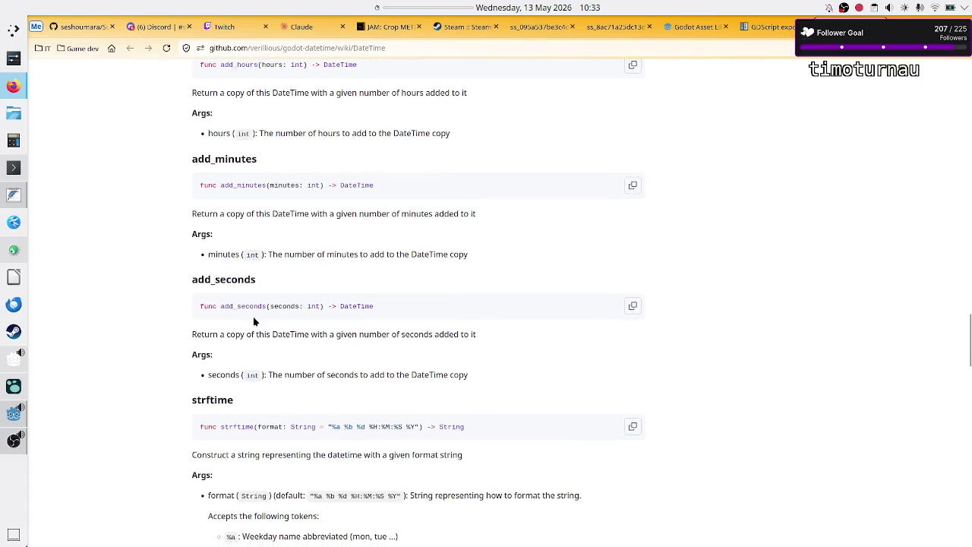
pyautogui.scroll(-1, 220, 334)
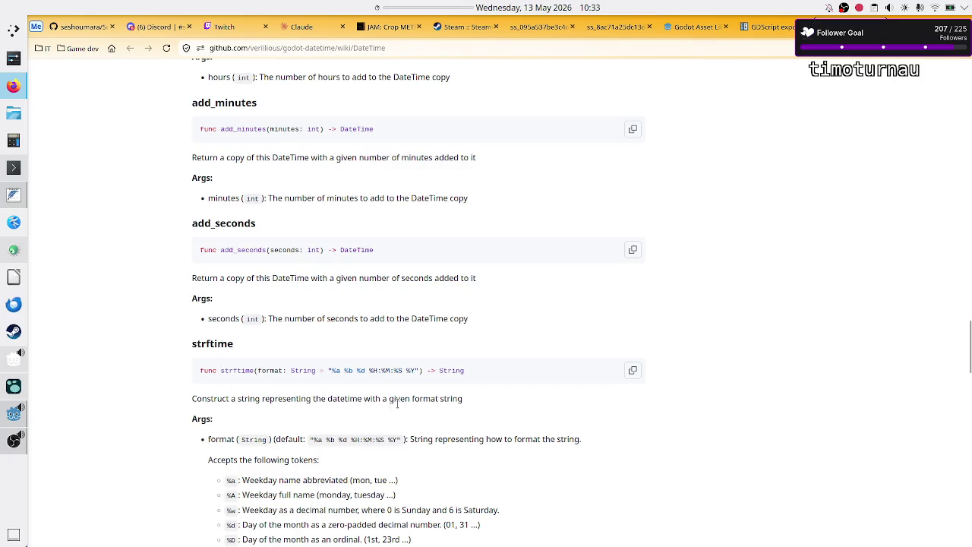
pyautogui.scroll(-1, 342, 418)
pyautogui.scroll(-2, 343, 417)
pyautogui.scroll(-3, 342, 414)
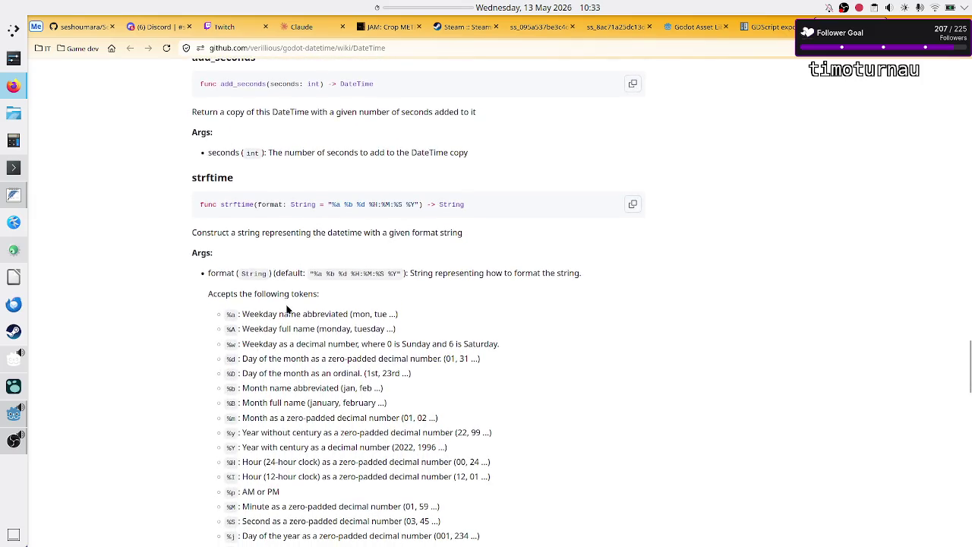
pyautogui.moveTo(283, 358); pyautogui.dragTo(384, 368)
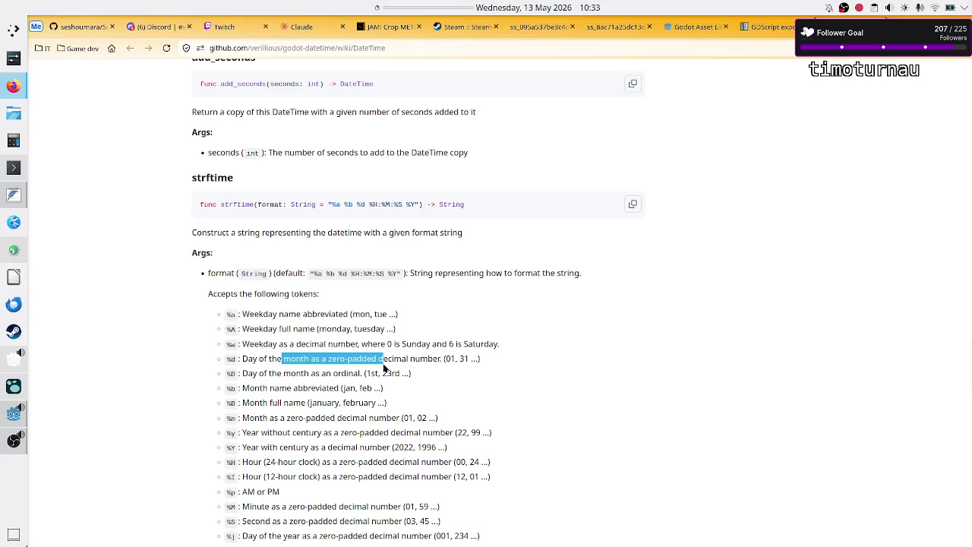
pyautogui.click(384, 369)
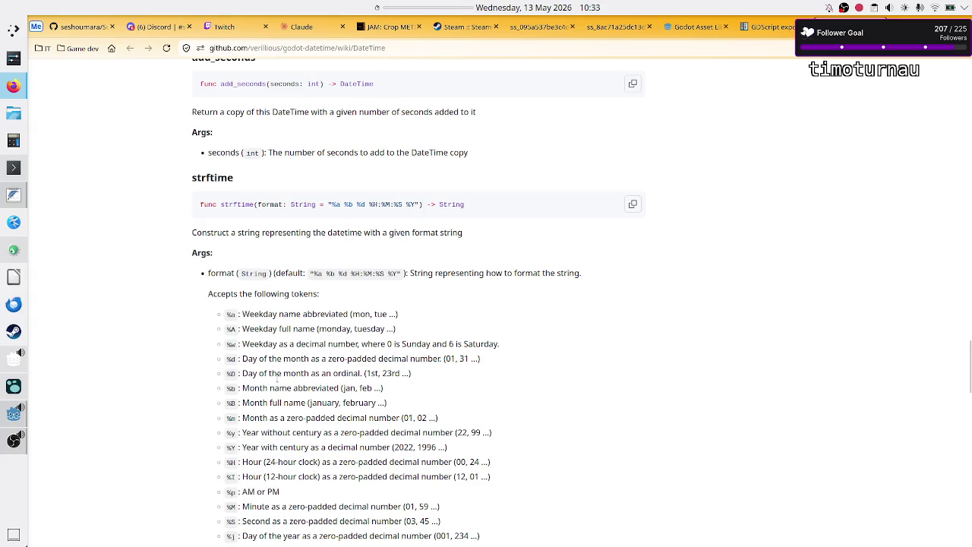
pyautogui.moveTo(411, 373); pyautogui.dragTo(324, 378)
pyautogui.click(324, 384)
pyautogui.moveTo(241, 387)
pyautogui.mouseDown()
pyautogui.moveTo(304, 391)
pyautogui.moveTo(352, 416)
pyautogui.mouseUp()
pyautogui.click(304, 391)
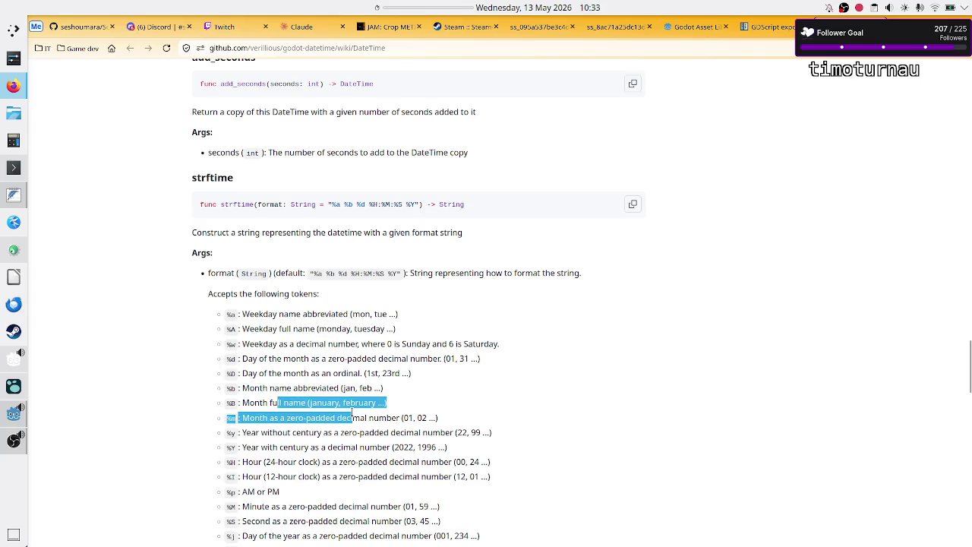
pyautogui.click(352, 416)
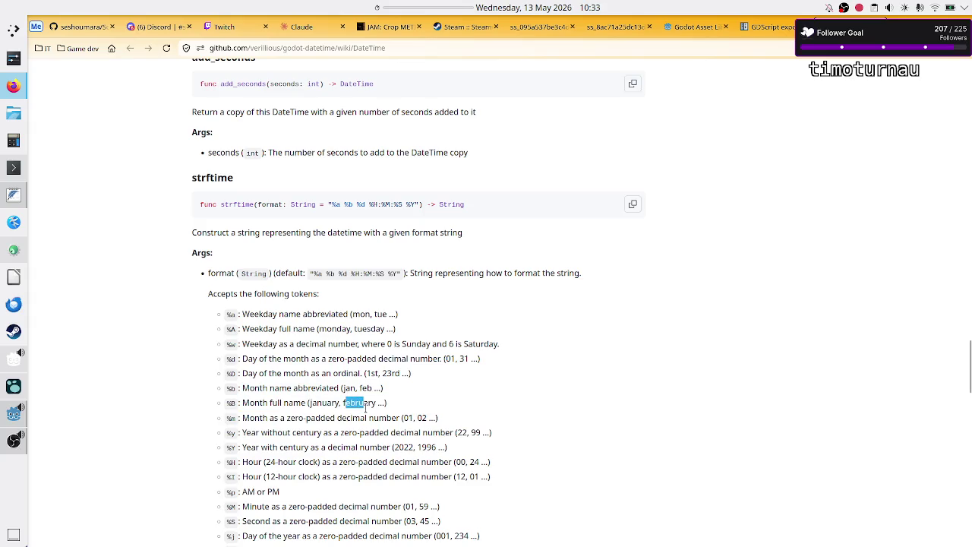
pyautogui.moveTo(320, 403); pyautogui.dragTo(378, 403)
pyautogui.click(354, 404)
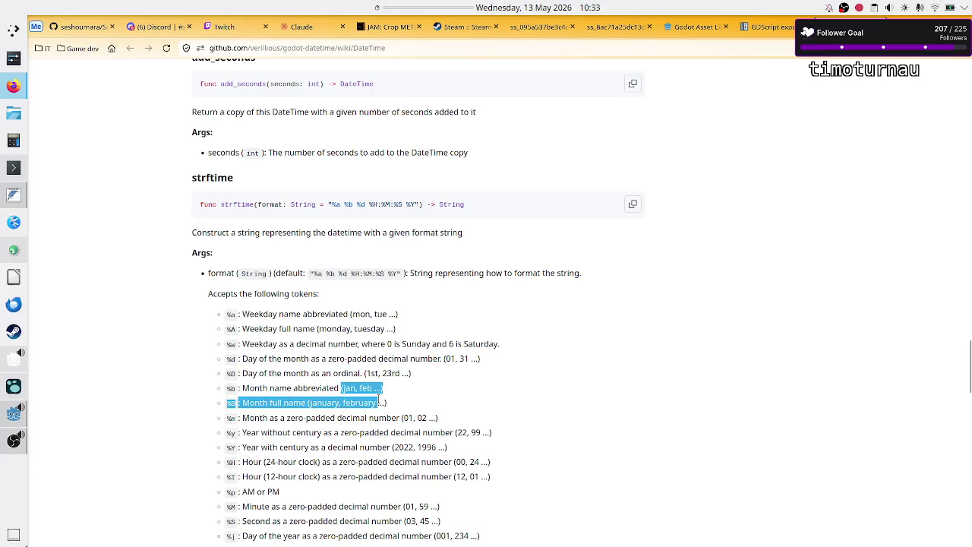
pyautogui.click(378, 401)
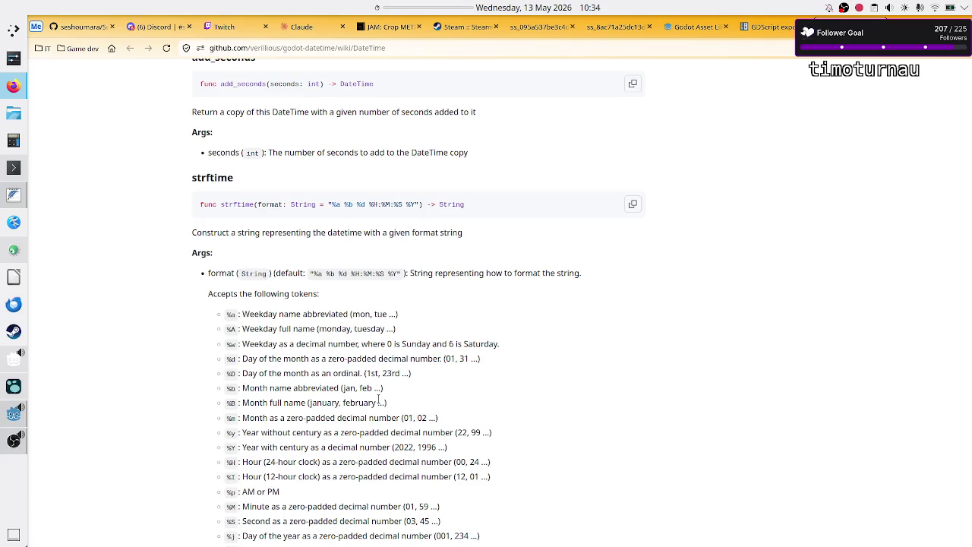
# Close the Date Time asset details and search the help for 'os' to open the OS class
pyautogui.click(11, 423)
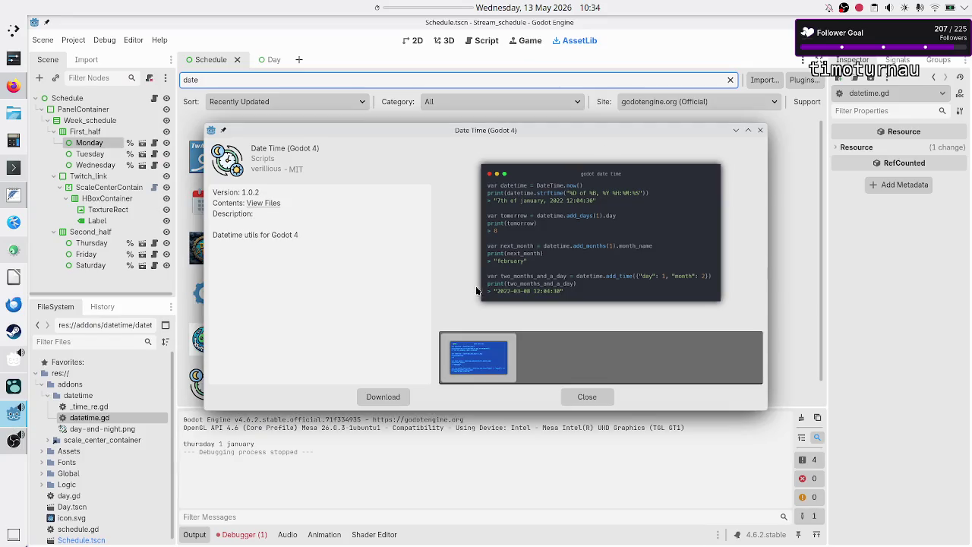
pyautogui.click(759, 130)
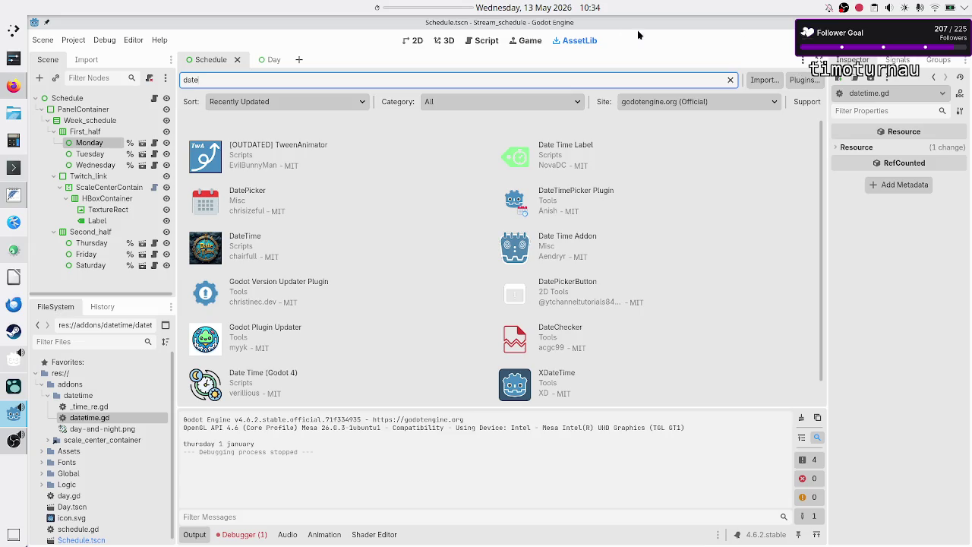
pyautogui.click(488, 42)
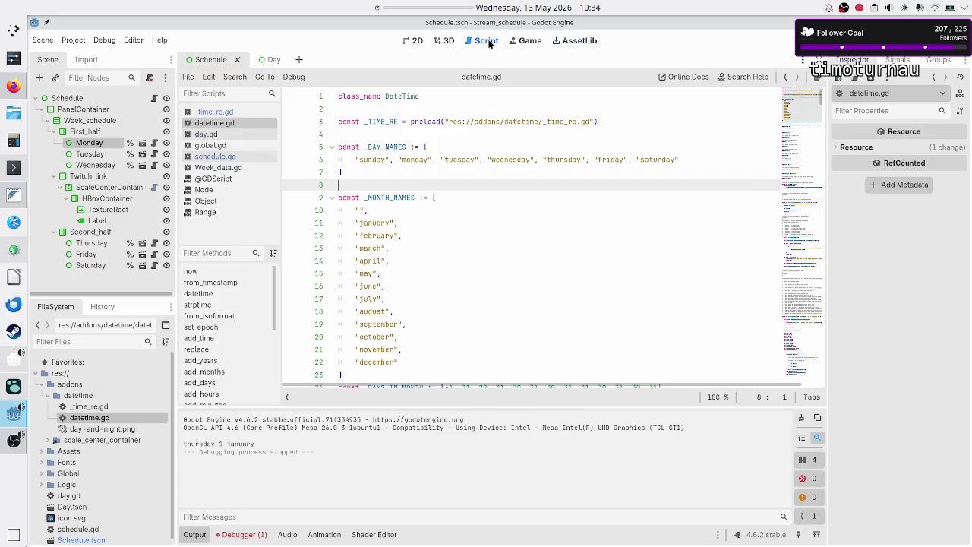
pyautogui.click(740, 79)
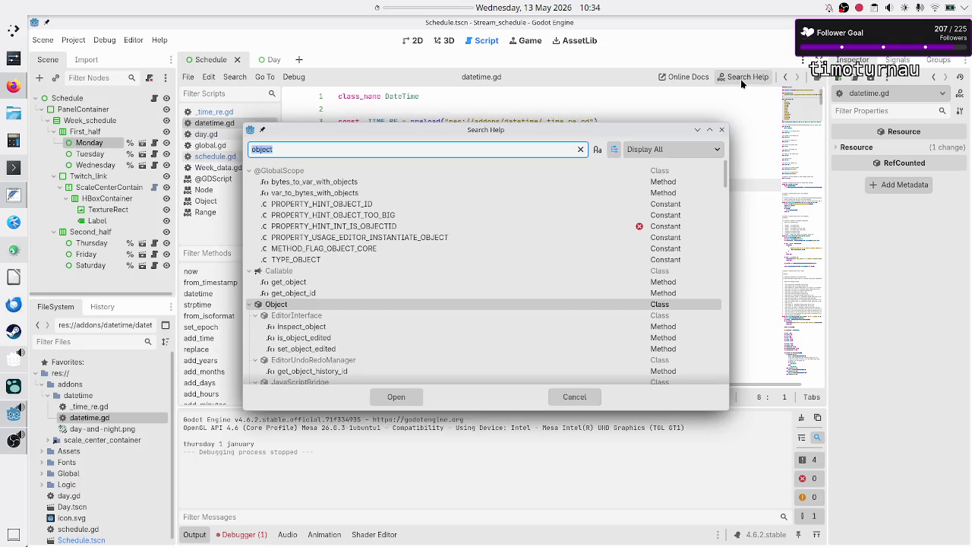
pyautogui.write('os')
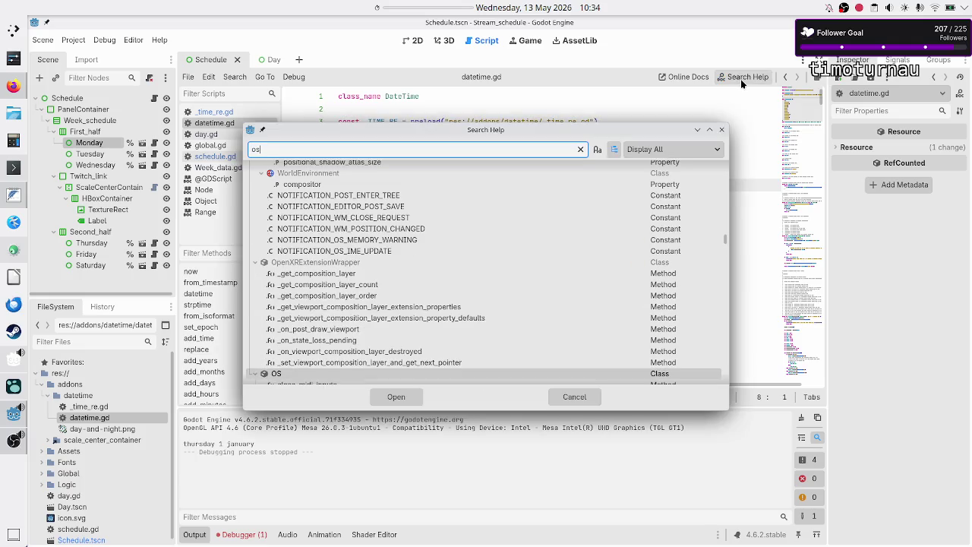
pyautogui.press('Return')
pyautogui.scroll(-5, 657, 160)
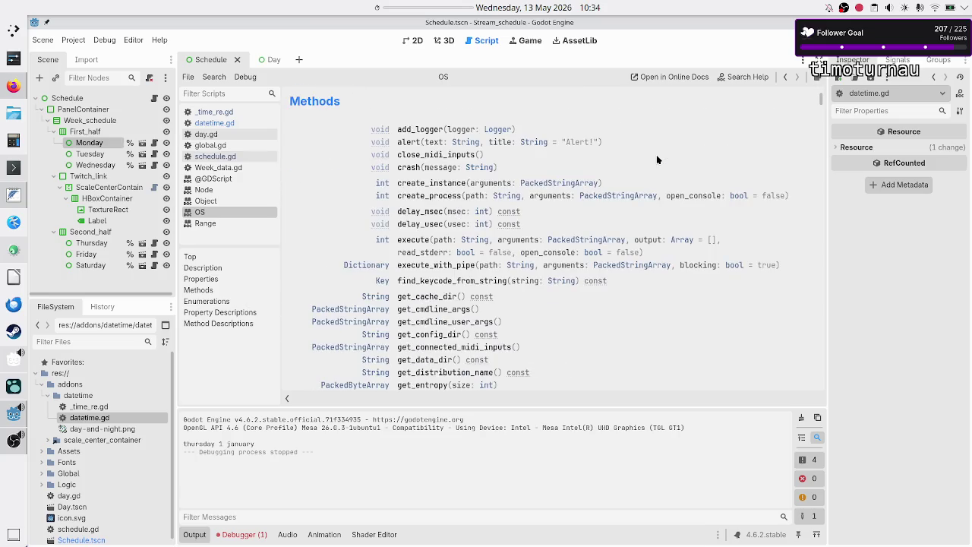
pyautogui.hotkey('ctrl', 'f')
pyautogui.write('time')
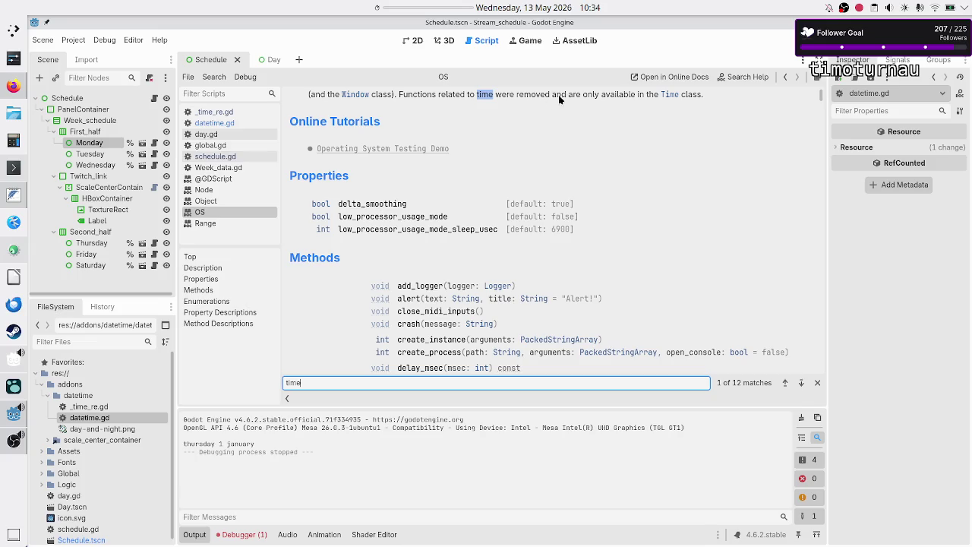
pyautogui.scroll(-5, 619, 175)
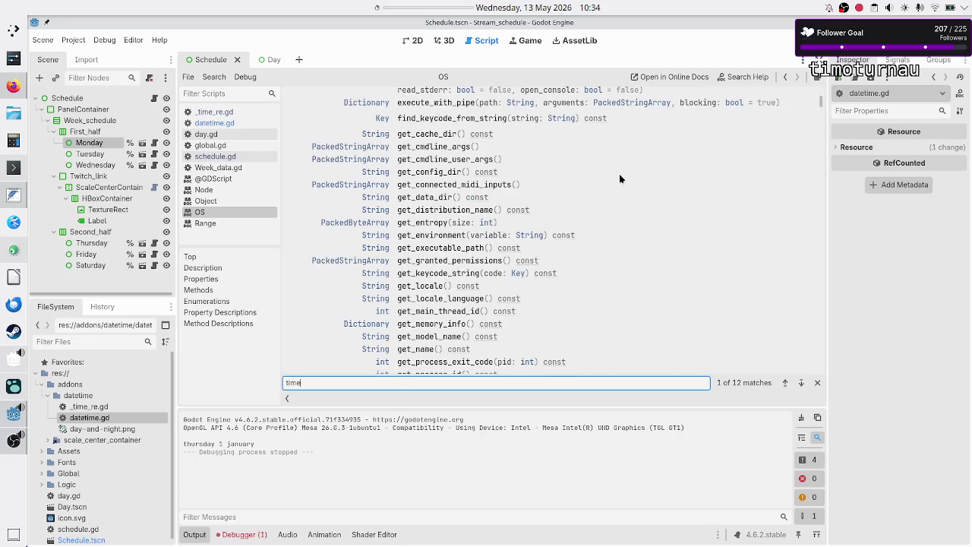
pyautogui.scroll(-4, 619, 173)
pyautogui.scroll(-3, 619, 179)
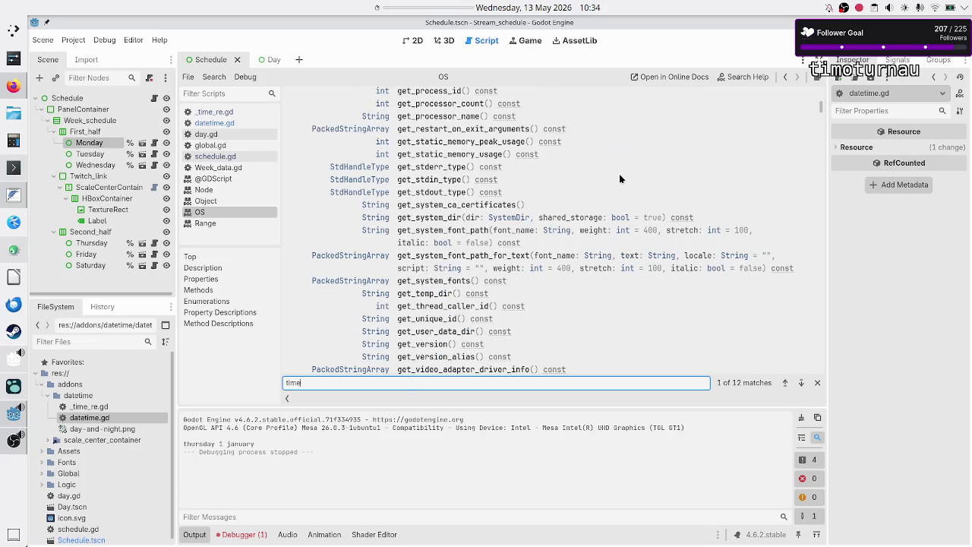
pyautogui.scroll(-1, 619, 178)
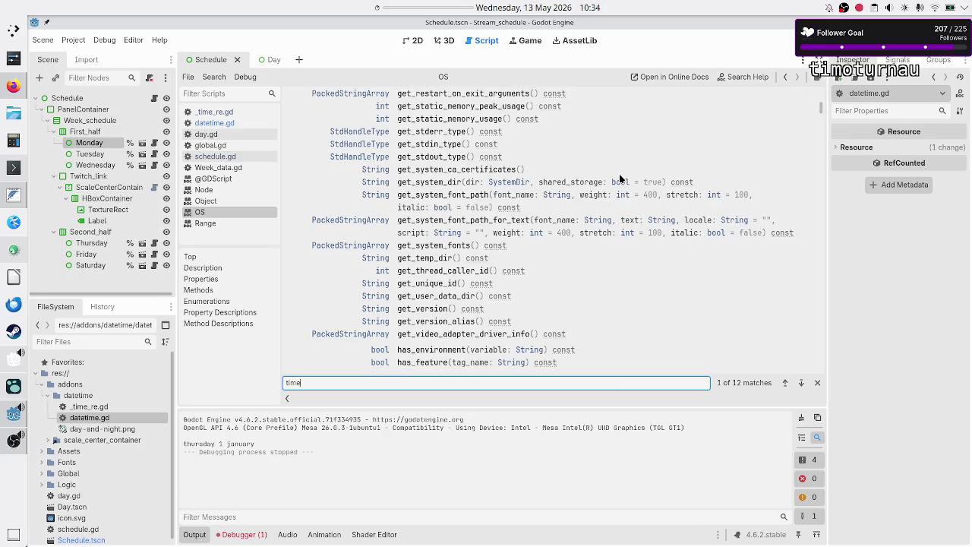
pyautogui.press('BackSpace')
pyautogui.press('BackSpace')
pyautogui.press('BackSpace')
pyautogui.write('date')
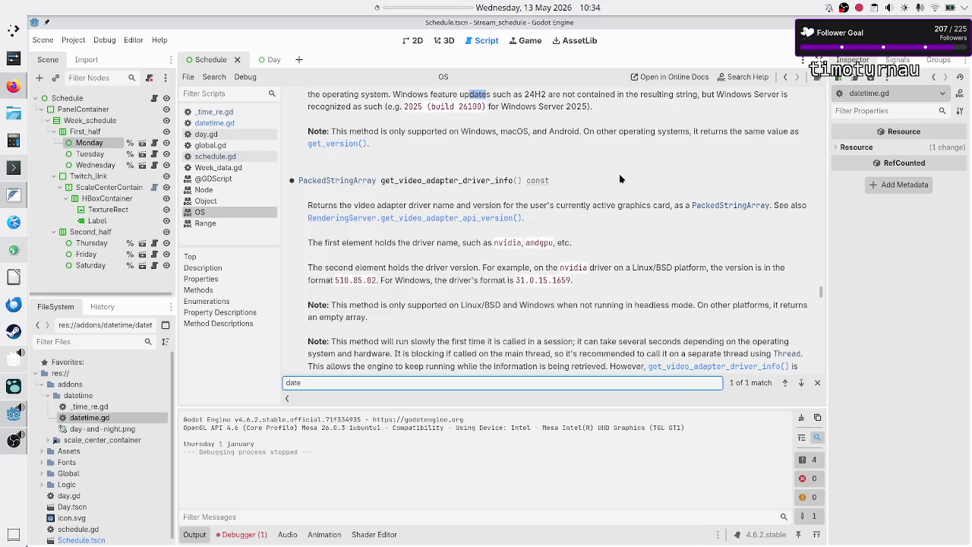
pyautogui.press('BackSpace')
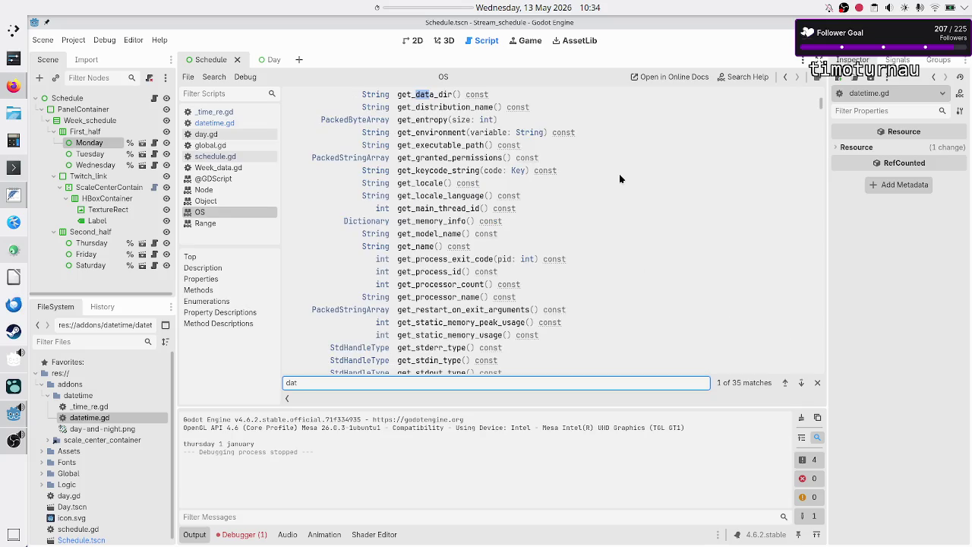
pyautogui.press('Return')
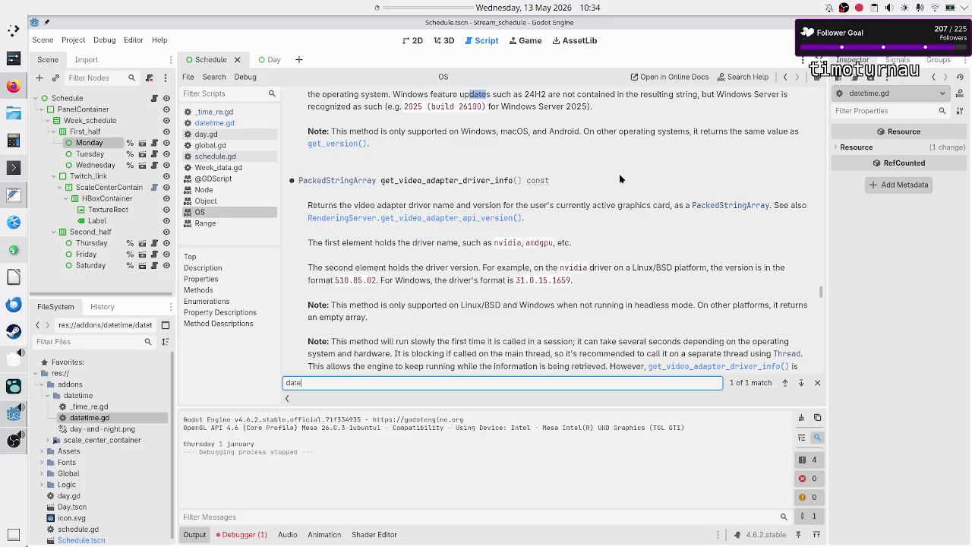
pyautogui.press('BackSpace')
pyautogui.press('BackSpace')
pyautogui.press('BackSpace')
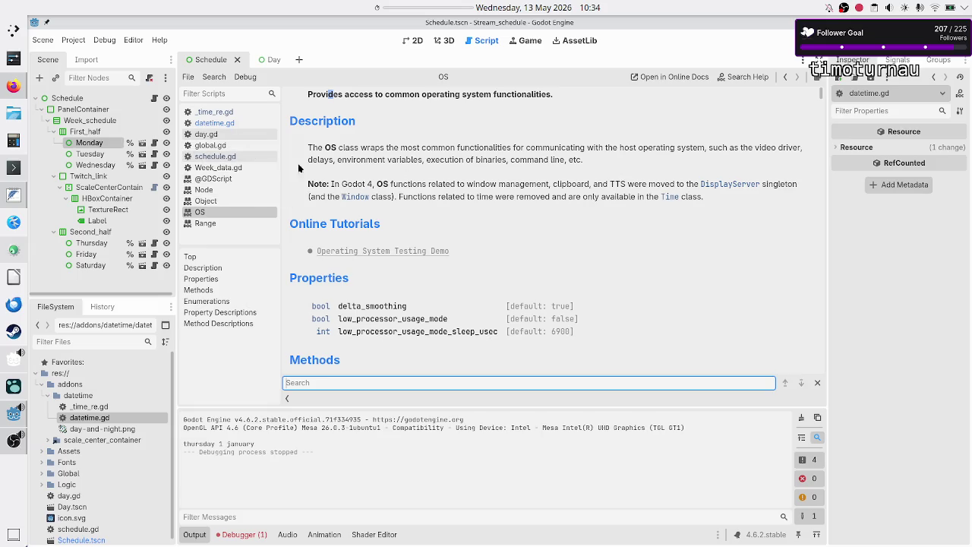
pyautogui.scroll(-5, 532, 259)
pyautogui.scroll(7, 532, 259)
pyautogui.scroll(-8, 532, 258)
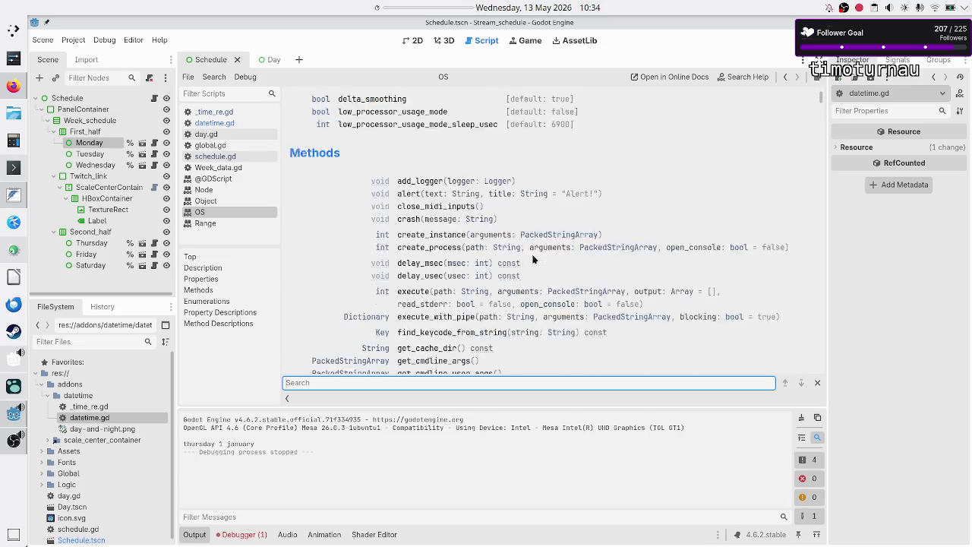
pyautogui.scroll(2, 613, 257)
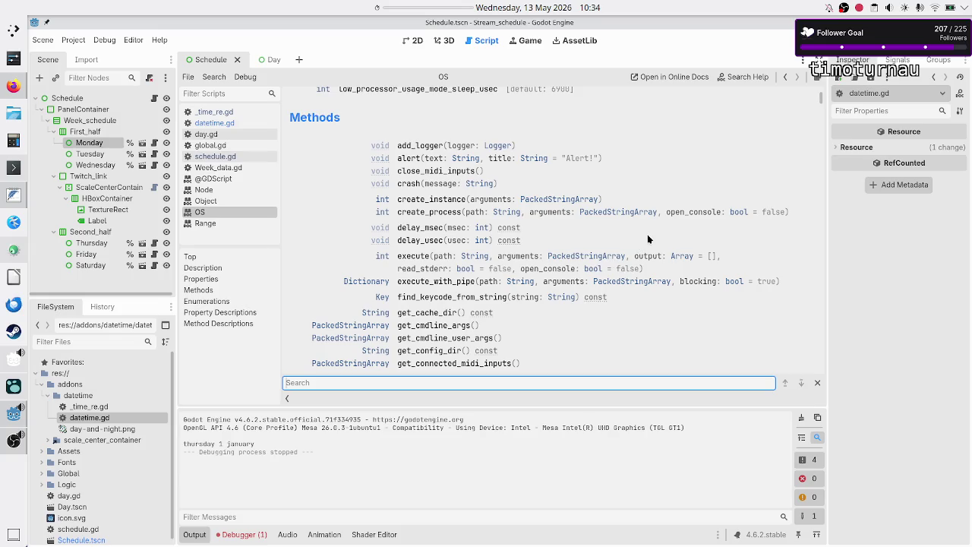
pyautogui.scroll(-6, 648, 239)
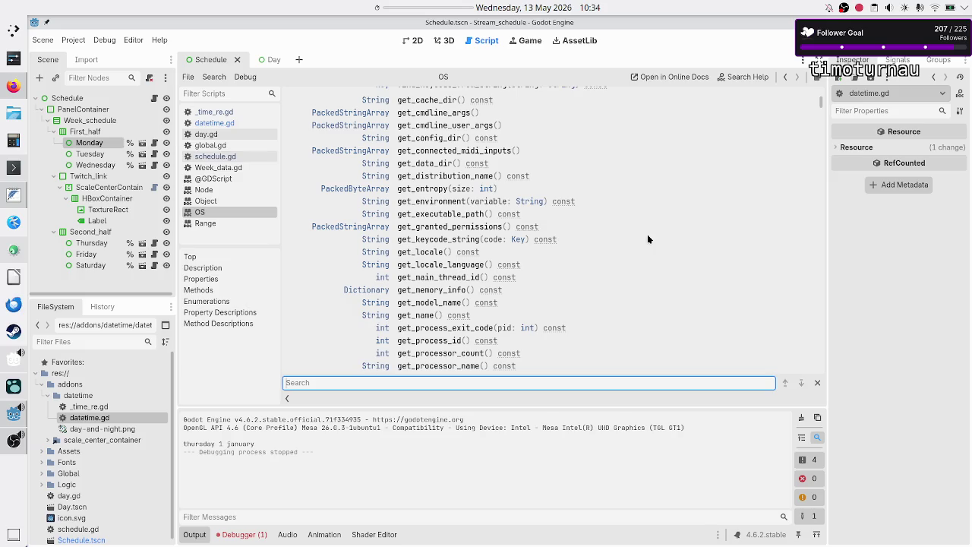
pyautogui.scroll(-2, 648, 239)
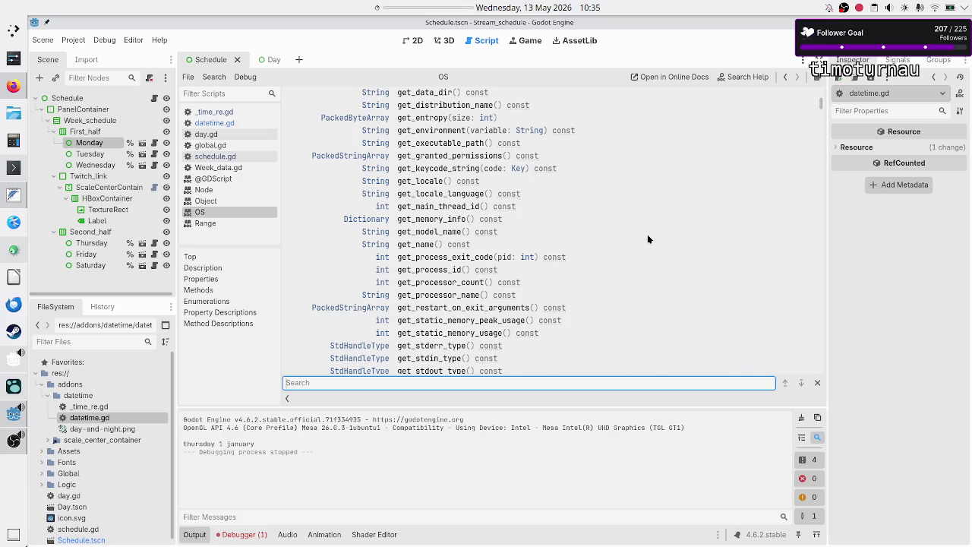
pyautogui.scroll(-2, 648, 239)
pyautogui.scroll(-2, 648, 239)
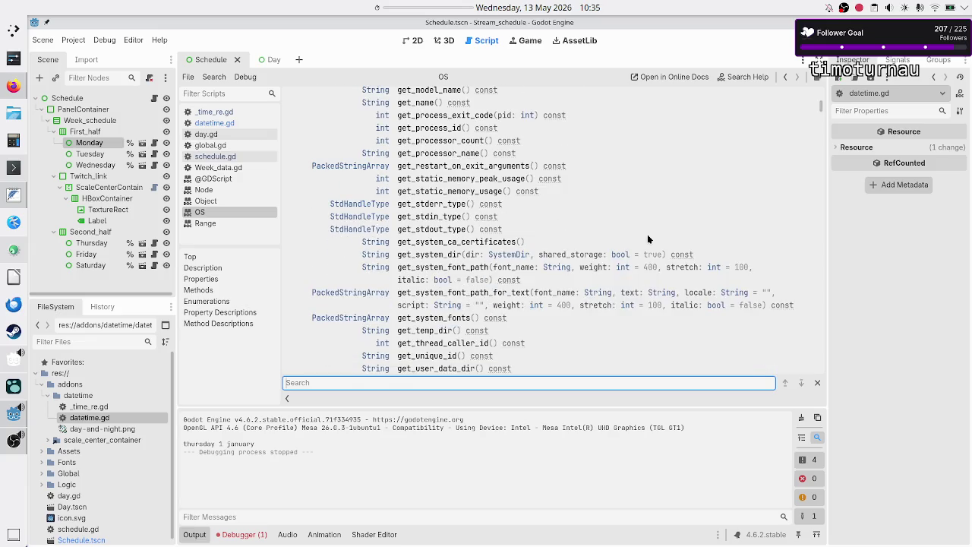
pyautogui.scroll(-3, 648, 240)
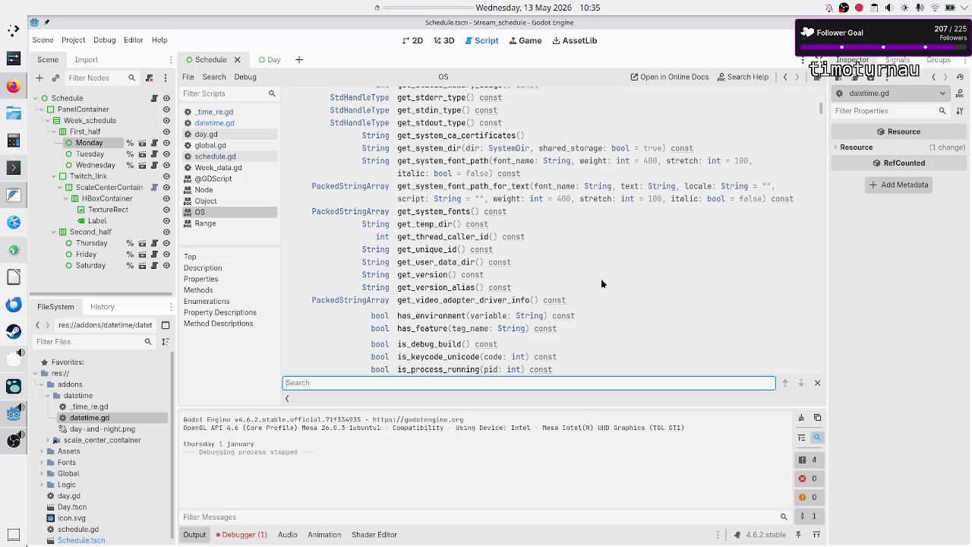
pyautogui.scroll(-3, 650, 269)
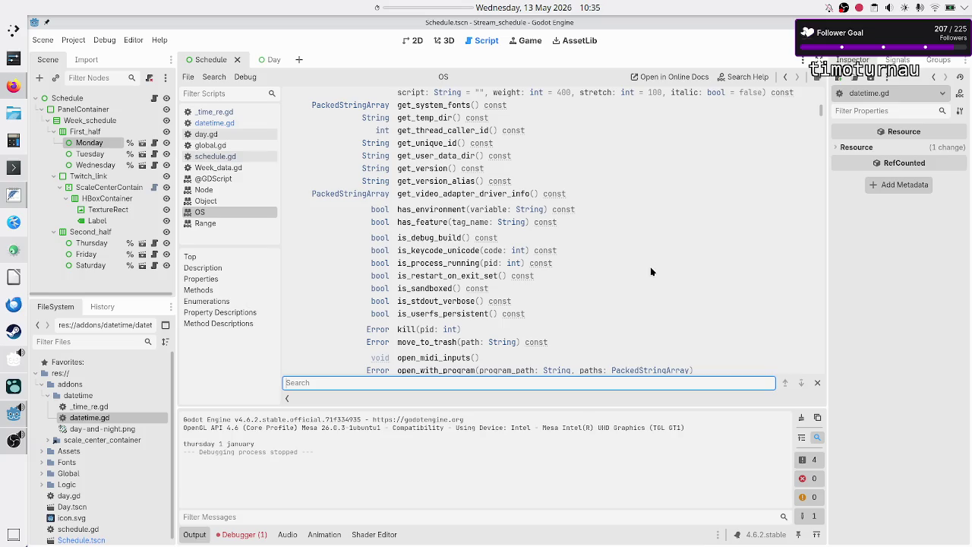
pyautogui.scroll(-5, 650, 271)
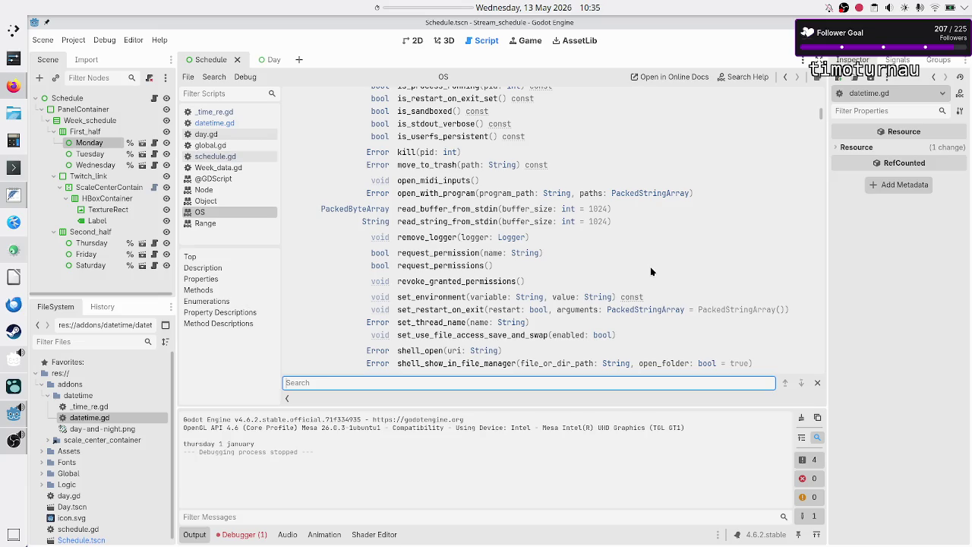
pyautogui.scroll(-4, 651, 271)
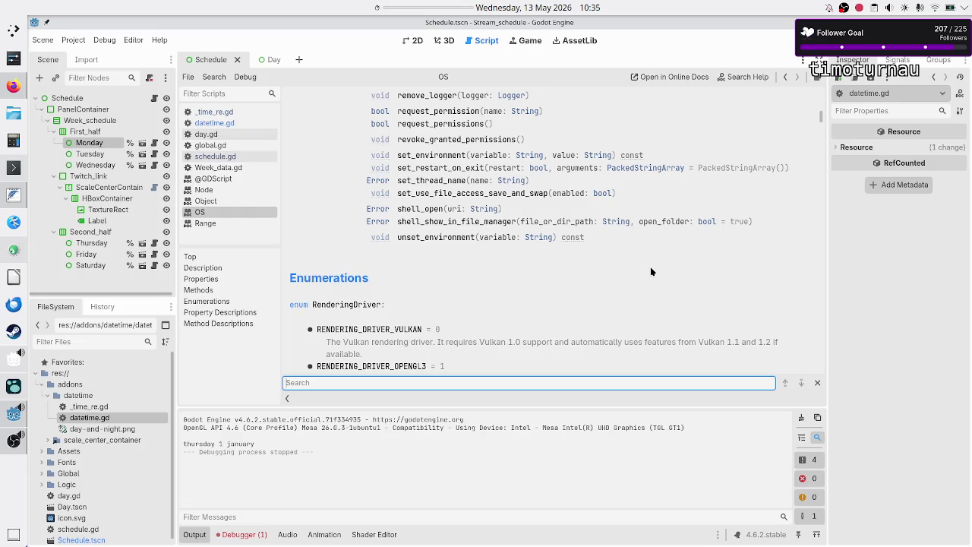
pyautogui.scroll(20, 650, 267)
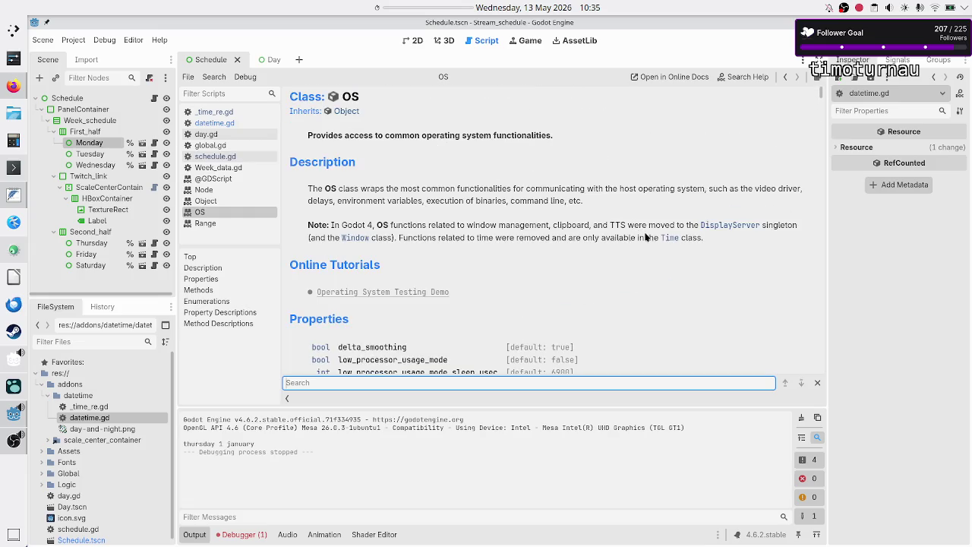
# Open the Time class reference and scroll to its datetime and unix-time methods
pyautogui.click(671, 239)
pyautogui.scroll(-10, 594, 273)
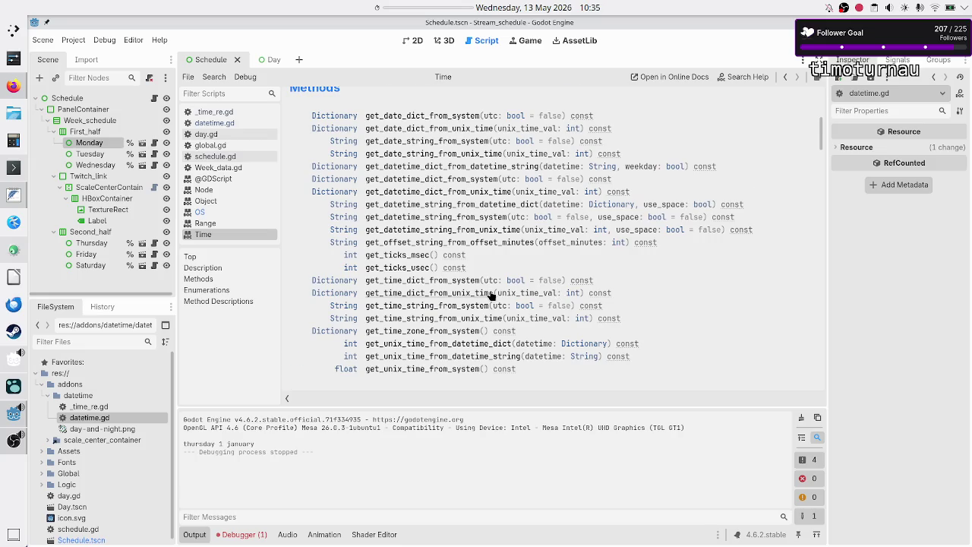
pyautogui.scroll(-2, 493, 296)
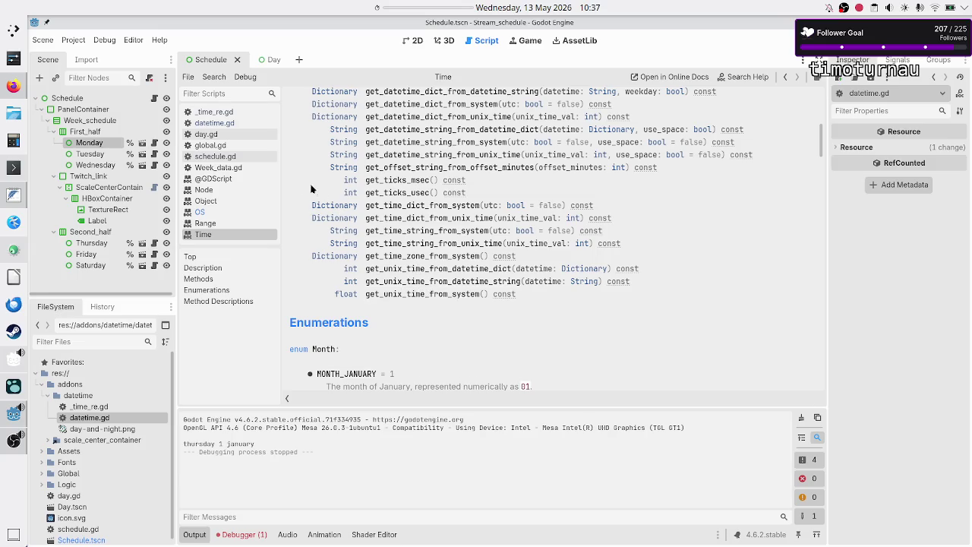
# Add print(Time.get_unix_time_from_system()) below the today line in schedule.gd and run with F5
pyautogui.click(228, 156)
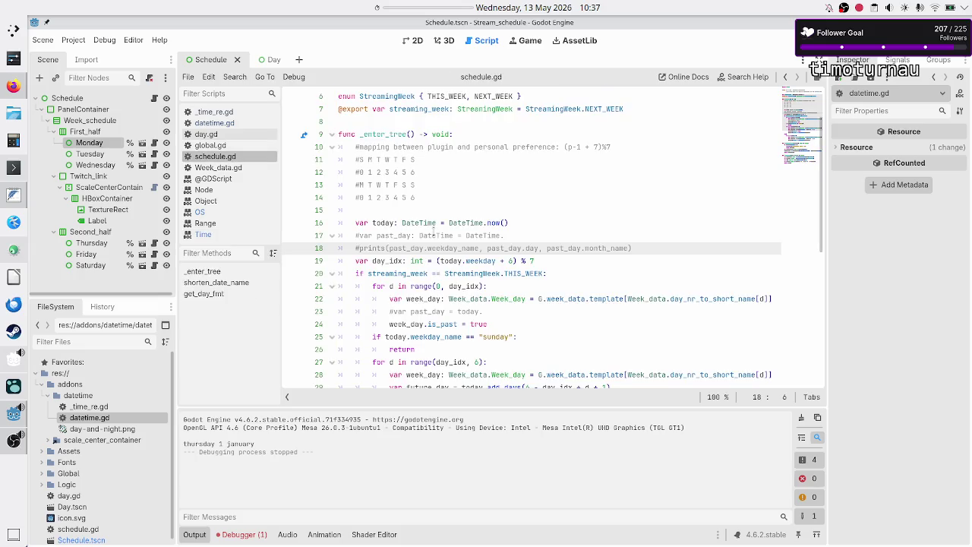
pyautogui.click(542, 224)
pyautogui.press('Return')
pyautogui.write('p')
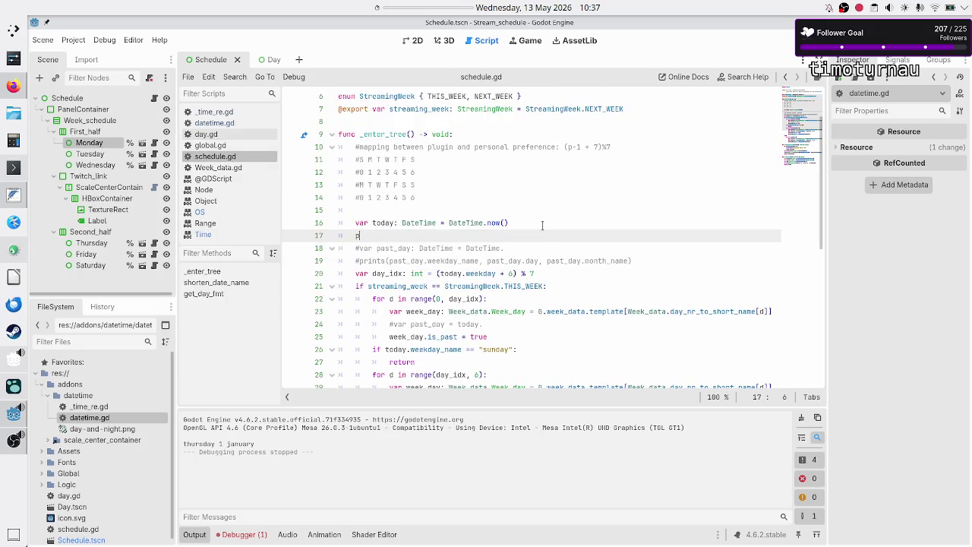
pyautogui.write('rint(Time.get_un')
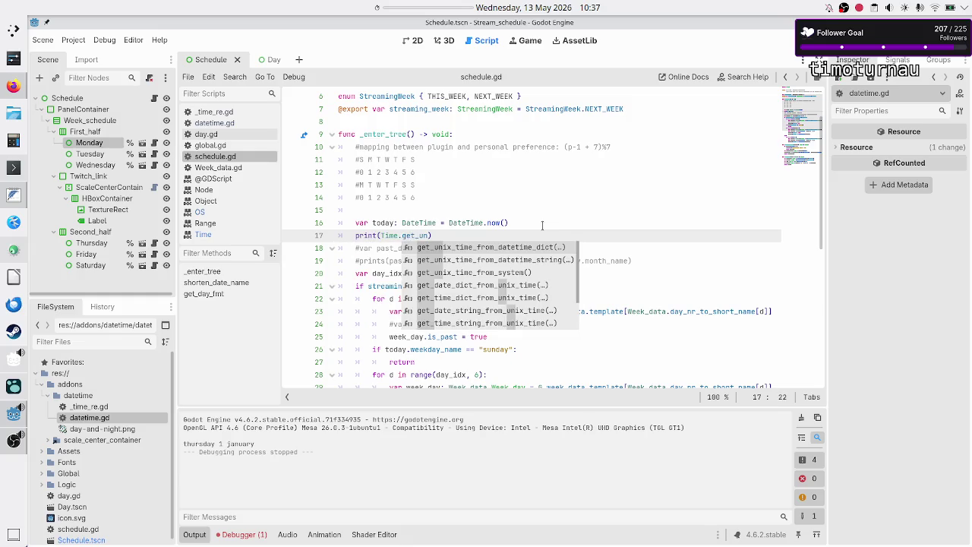
pyautogui.press('Down')
pyautogui.press('Down')
pyautogui.press('Return')
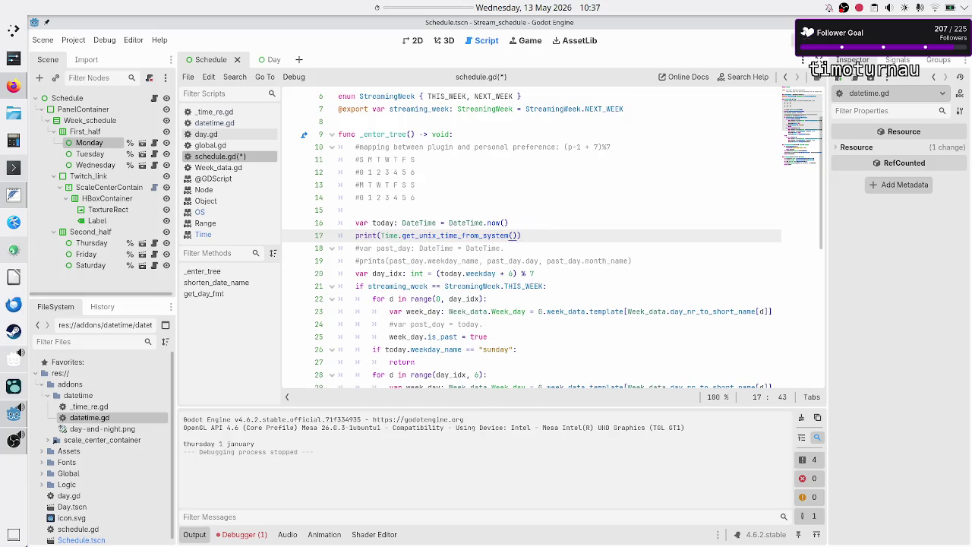
pyautogui.press('F5')
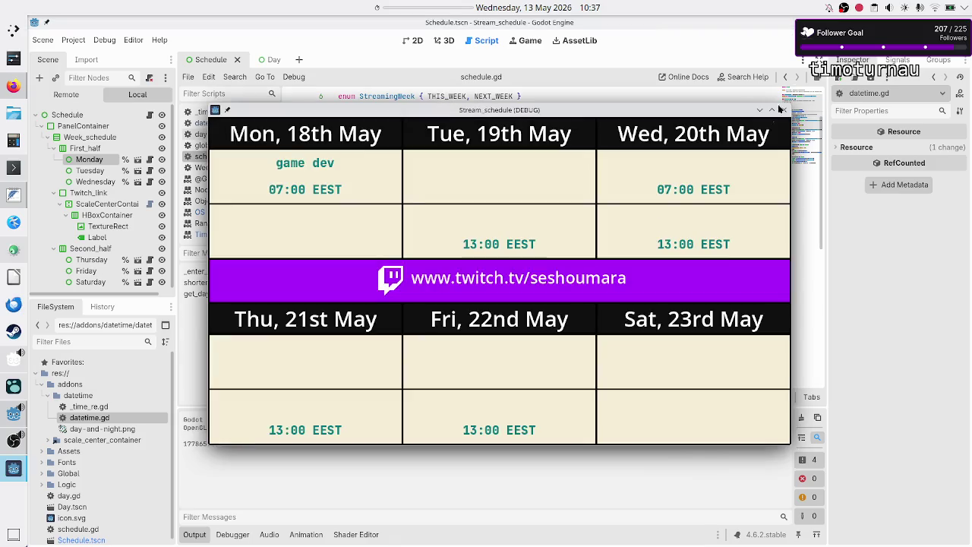
# Close the running schedule window, open KCalc and enter 30
pyautogui.click(784, 111)
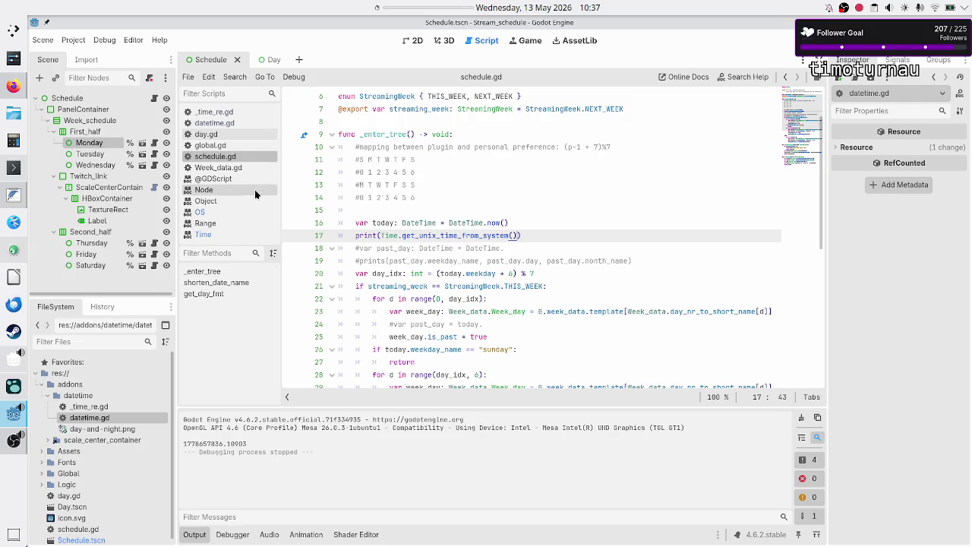
pyautogui.click(10, 144)
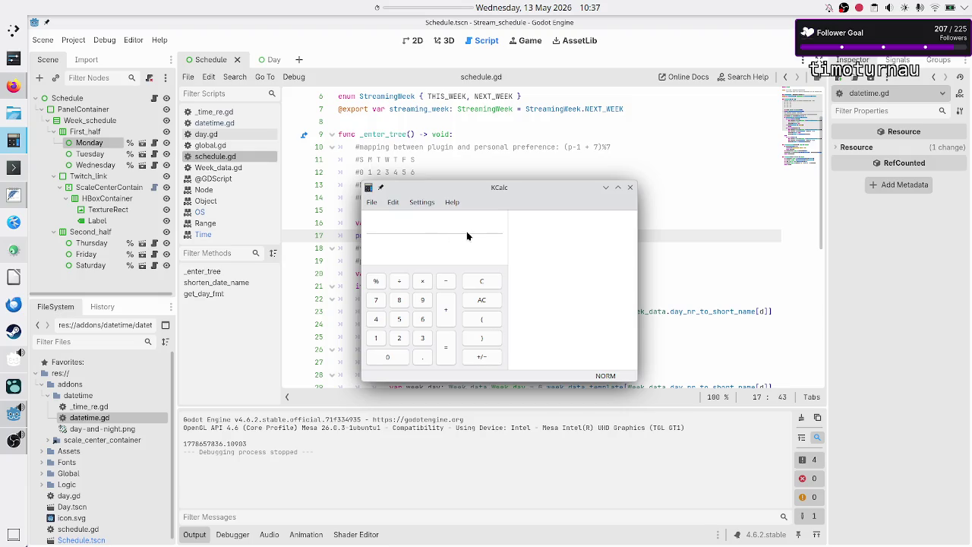
pyautogui.write('30+26')
pyautogui.press('Return')
pyautogui.write('56×365')
pyautogui.press('Return')
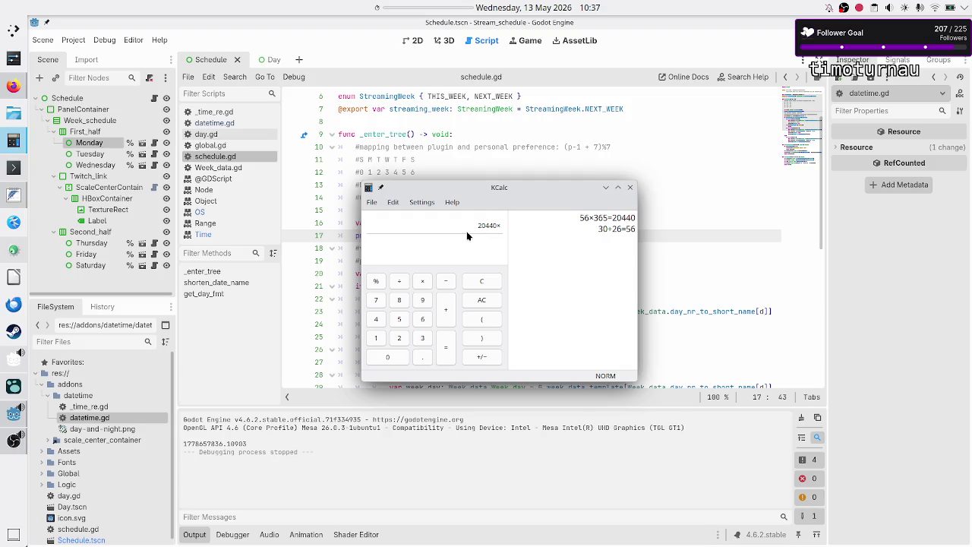
pyautogui.write('24')
pyautogui.press('Return')
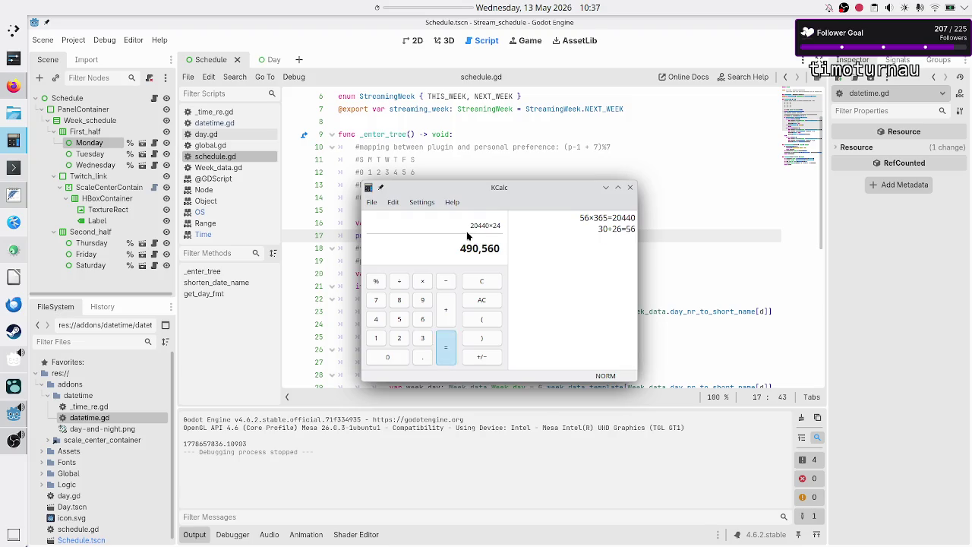
pyautogui.write('*')
pyautogui.write('60×60')
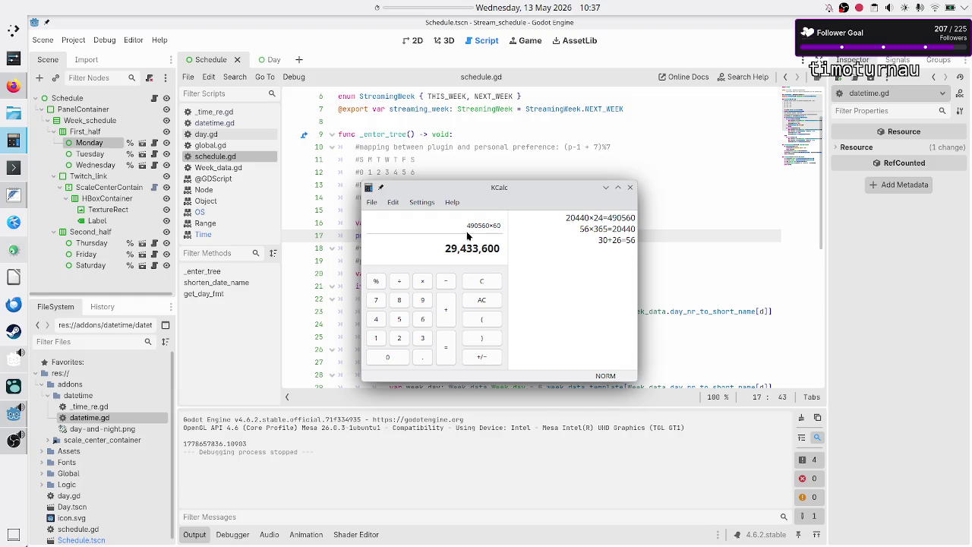
pyautogui.write('*6')
pyautogui.write('0')
pyautogui.press('Return')
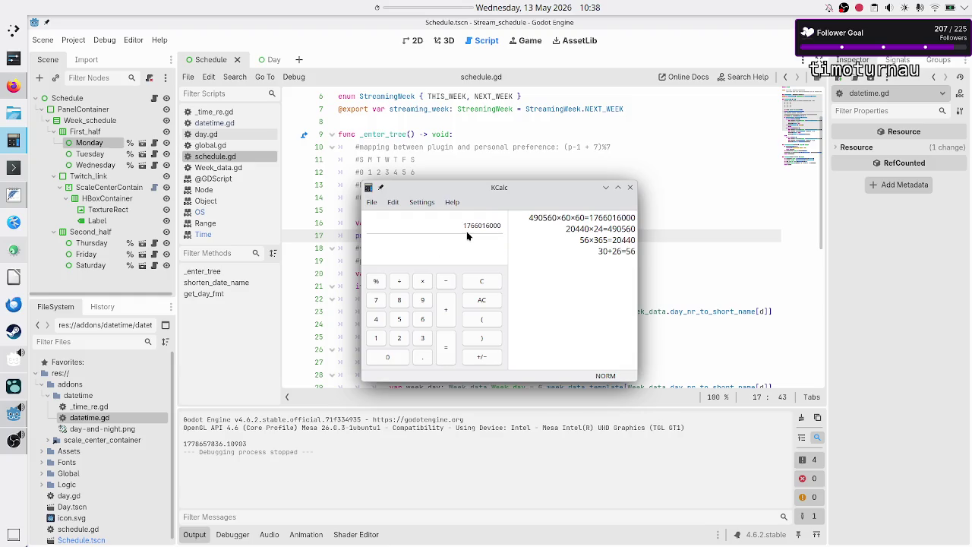
pyautogui.press('-')
pyautogui.write('177')
pyautogui.write('57')
pyautogui.write('836')
pyautogui.press('Return')
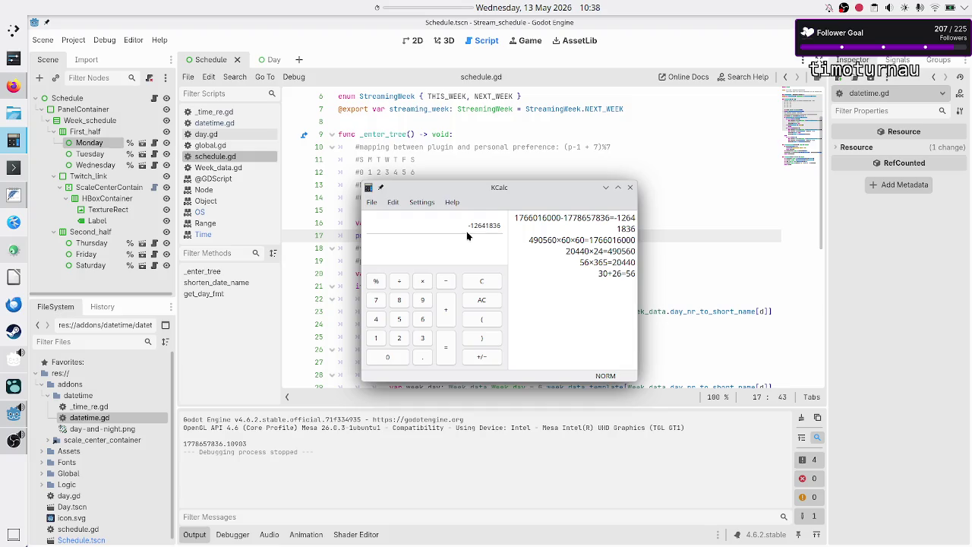
# Divide -12641836 seconds by 3600, then 24, then 31 to get about -4.72 months
pyautogui.write('/3600')
pyautogui.press('Return')
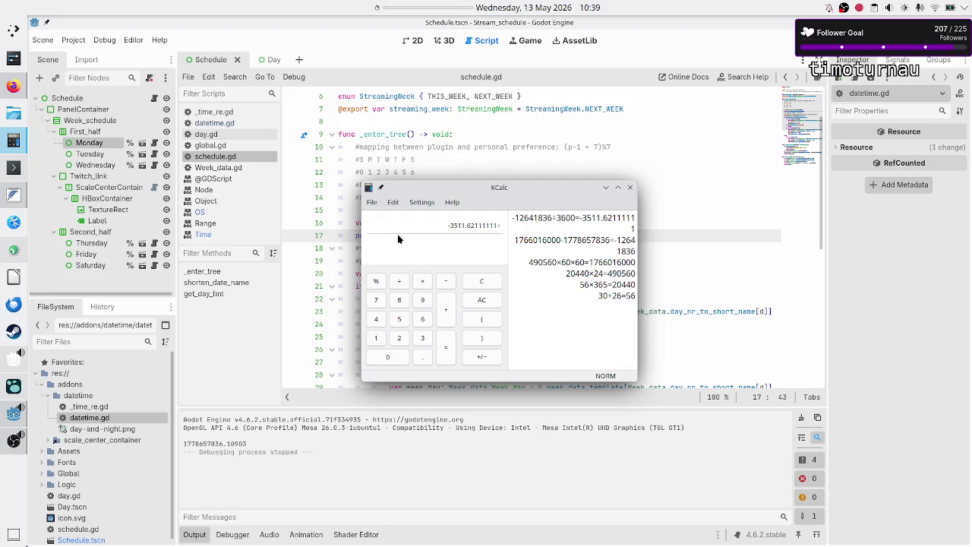
pyautogui.write('/24')
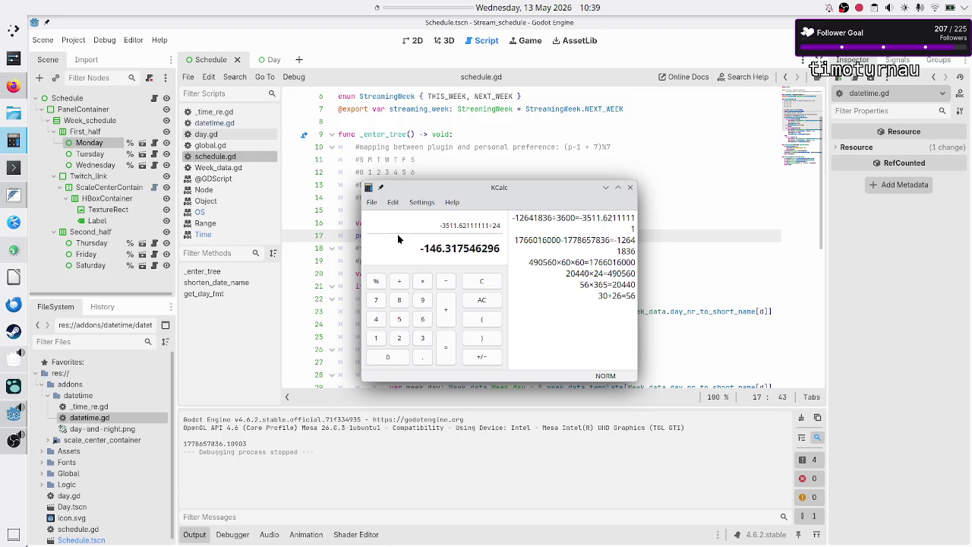
pyautogui.press('Return')
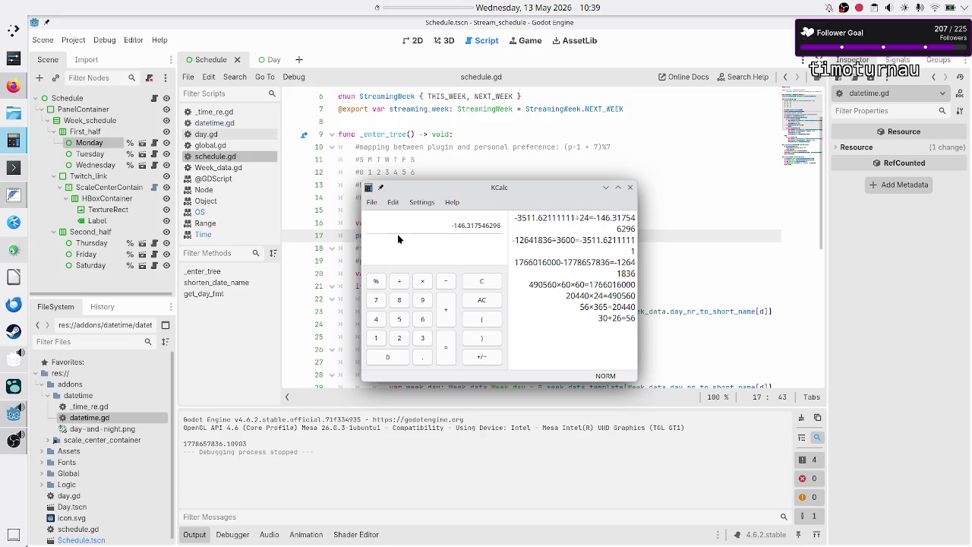
pyautogui.write('/')
pyautogui.write('31')
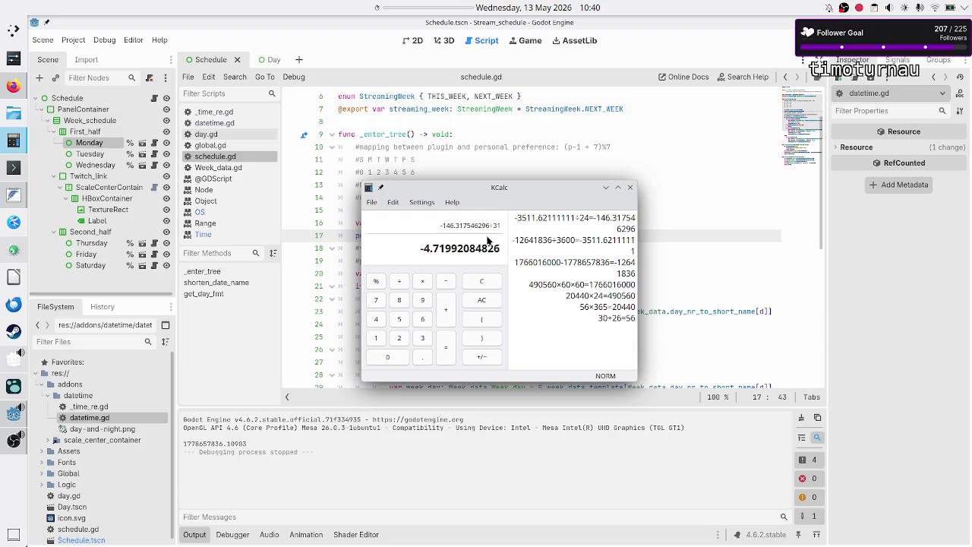
pyautogui.doubleClick(486, 226)
pyautogui.press('Escape')
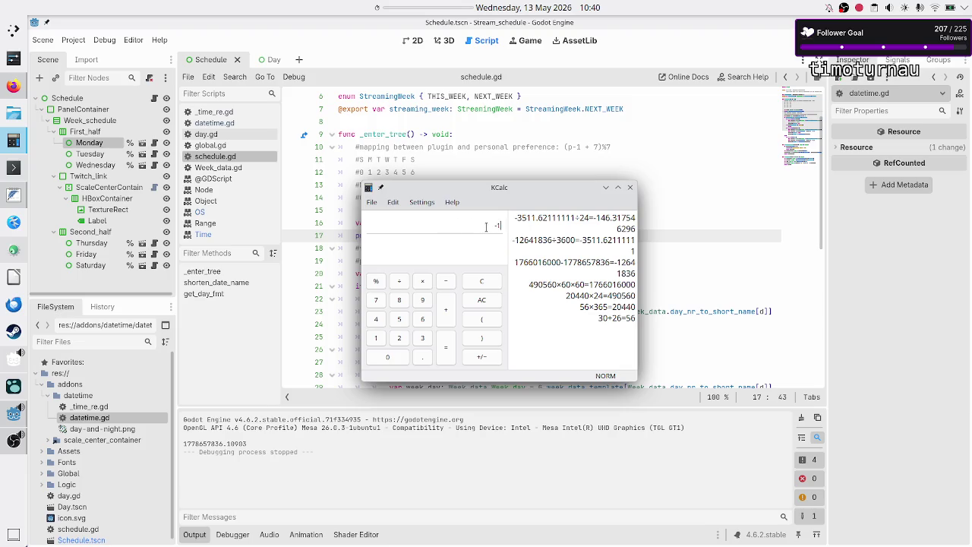
pyautogui.doubleClick(202, 446)
pyautogui.rightClick(202, 448)
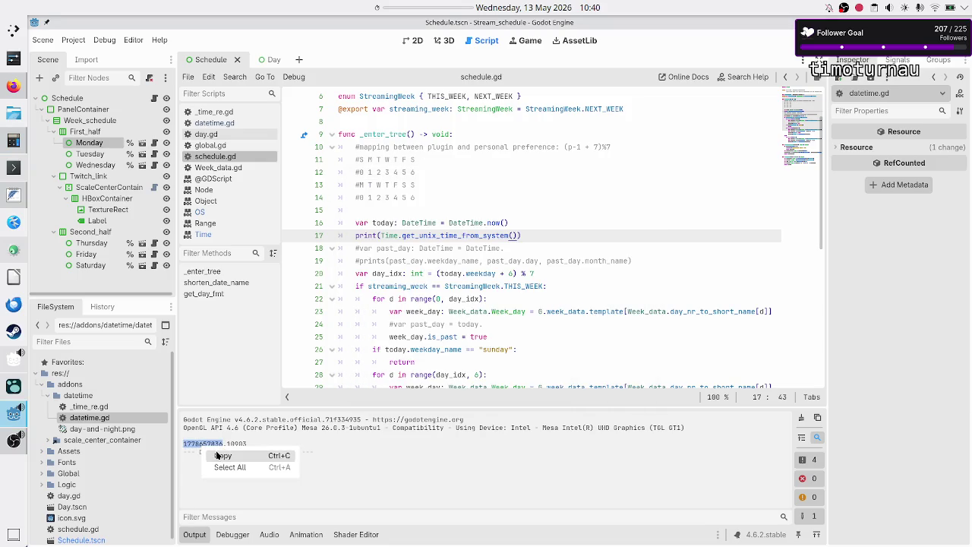
pyautogui.click(217, 454)
pyautogui.click(13, 140)
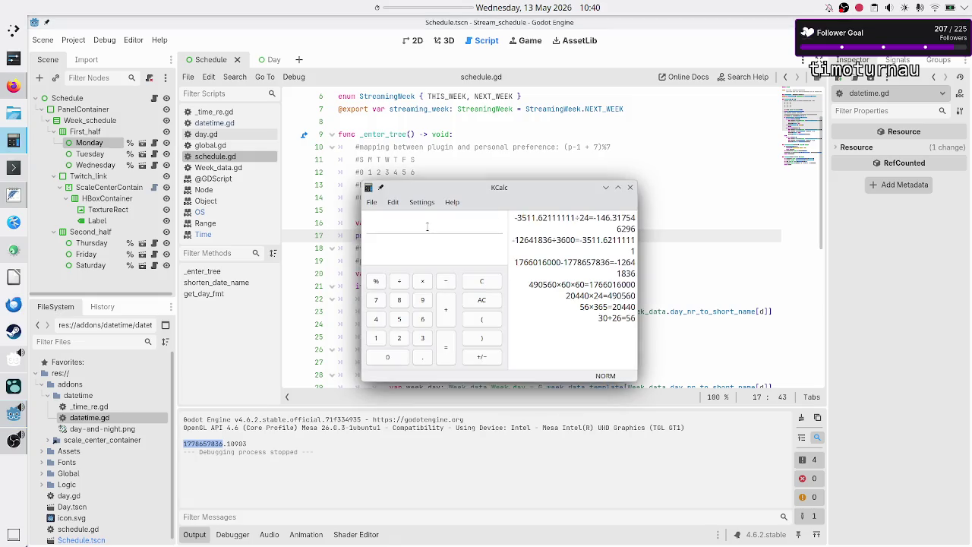
pyautogui.hotkey('ctrl', 'v')
pyautogui.write('-(24*60*60)')
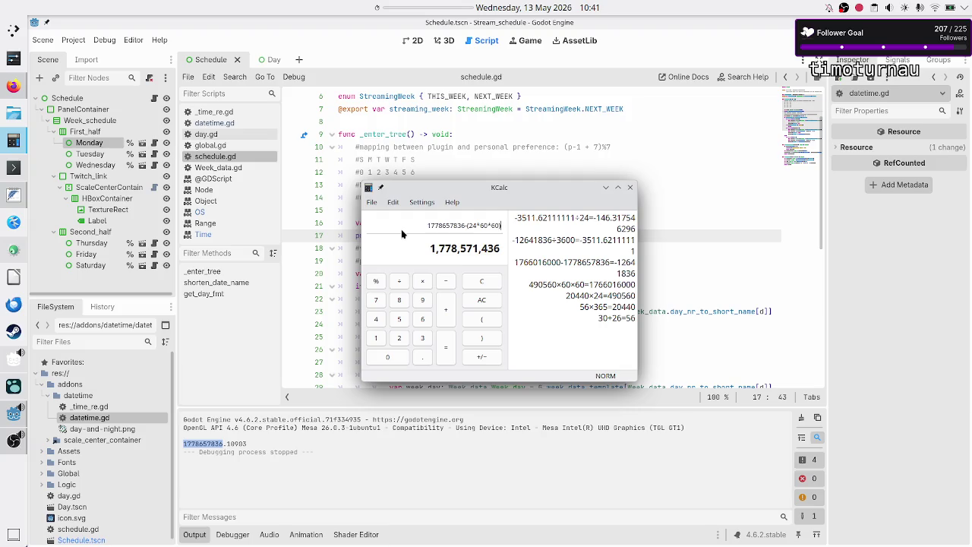
pyautogui.click(649, 185)
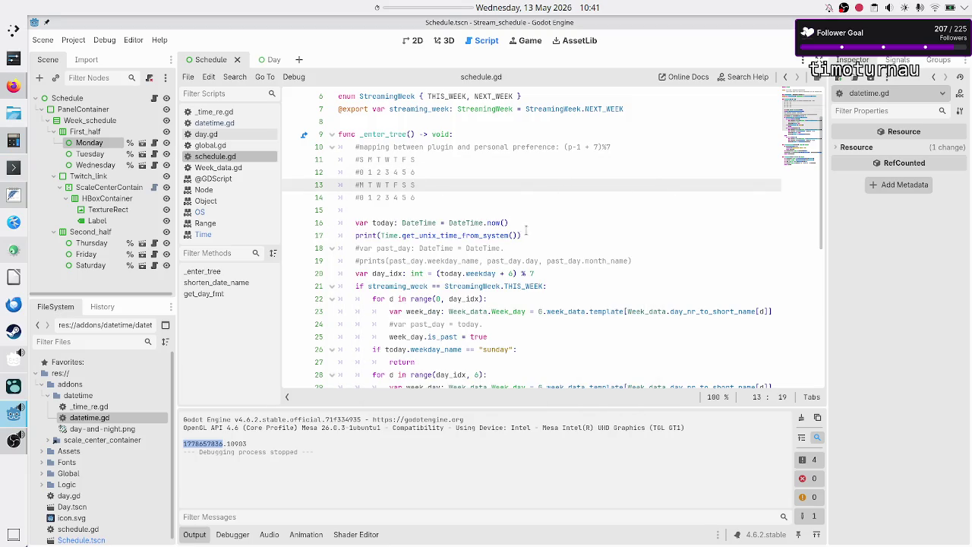
# Subtract (13 * 24 * 60 * 60) seconds from the timestamp on the print line
pyautogui.click(528, 234)
pyautogui.write('- ')
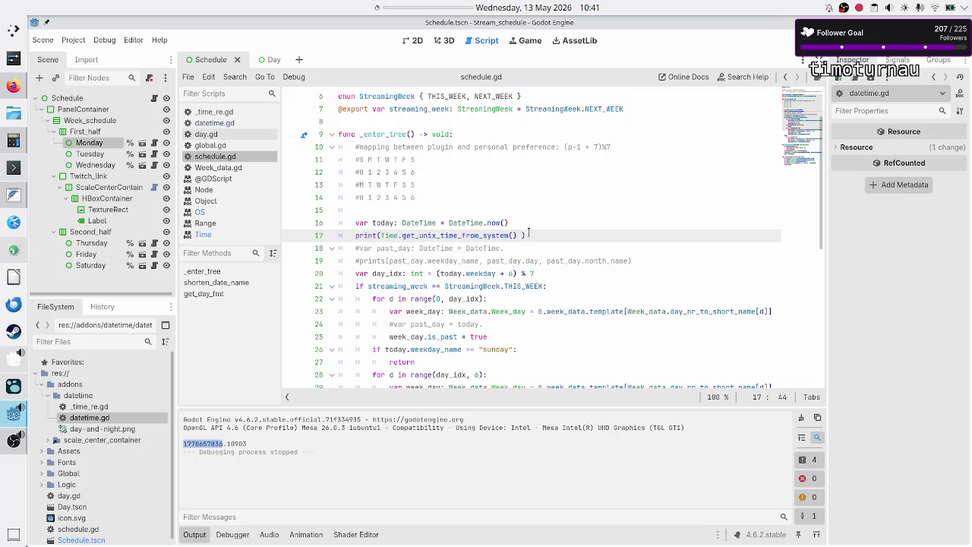
pyautogui.write('(')
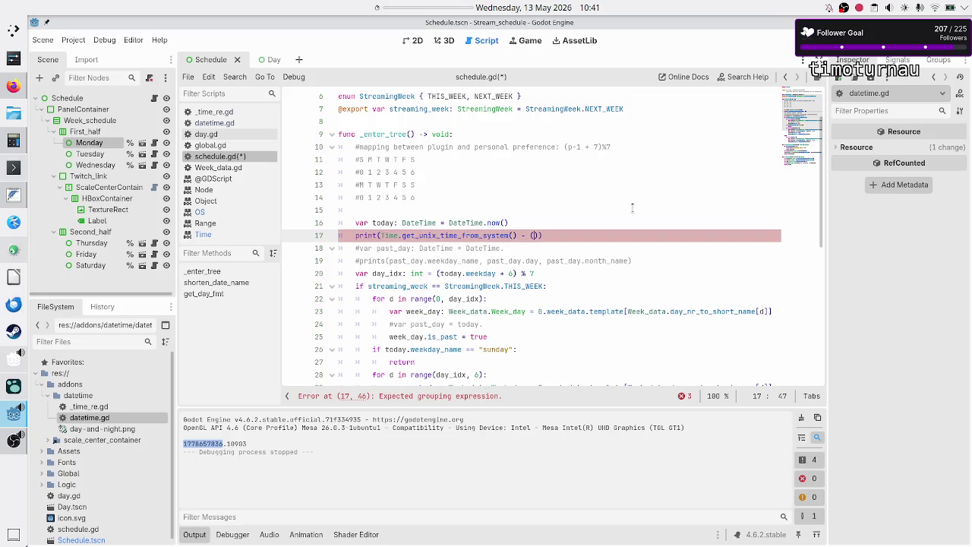
pyautogui.press('Left')
pyautogui.write('13')
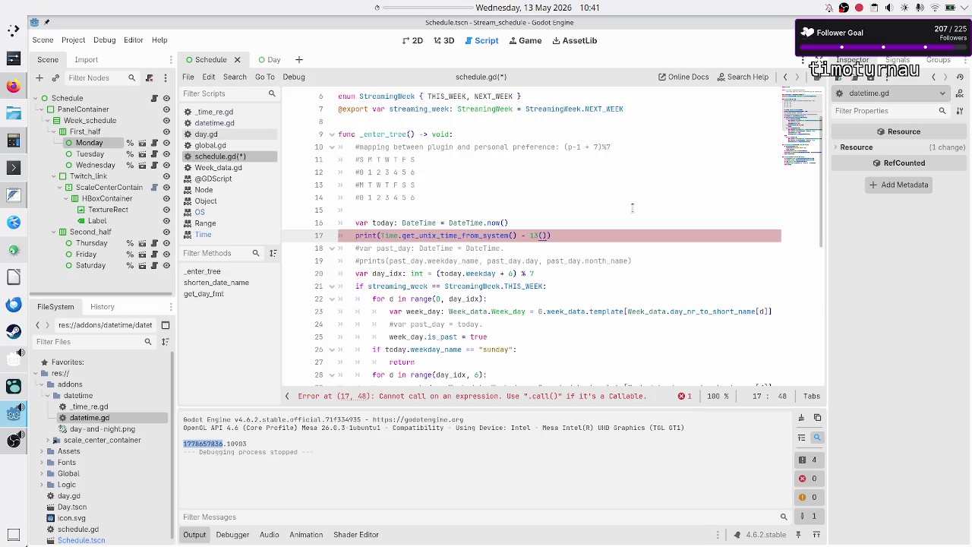
pyautogui.press('BackSpace')
pyautogui.press('BackSpace')
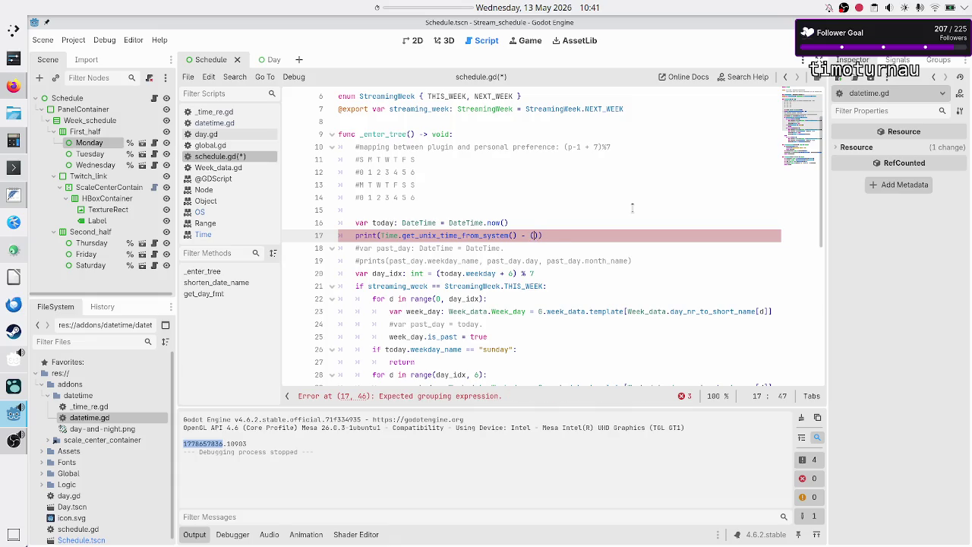
pyautogui.write('13')
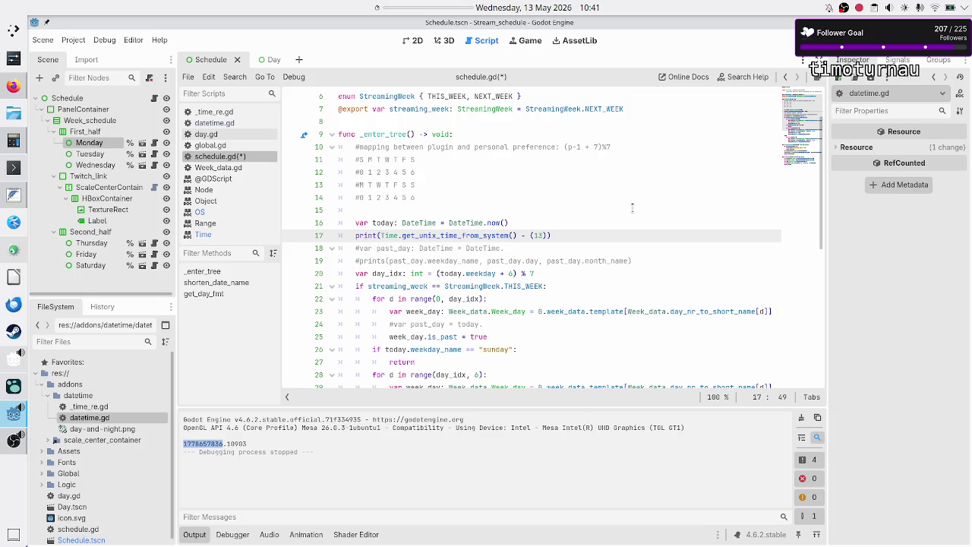
pyautogui.write('* ')
pyautogui.write('2')
pyautogui.write('4')
pyautogui.write(' *')
pyautogui.write(' 60')
pyautogui.write(' * 50')
pyautogui.press('BackSpace')
pyautogui.press('BackSpace')
pyautogui.write('60')
pyautogui.press('Left')
pyautogui.press('Left')
pyautogui.press('Left')
pyautogui.press('BackSpace')
pyautogui.write('3')
# Declare 'var past_unix_time: int' above the print line and bring up the Time class reference
pyautogui.hotkey('ctrl', 'shift', 'Return')
pyautogui.write('past_u')
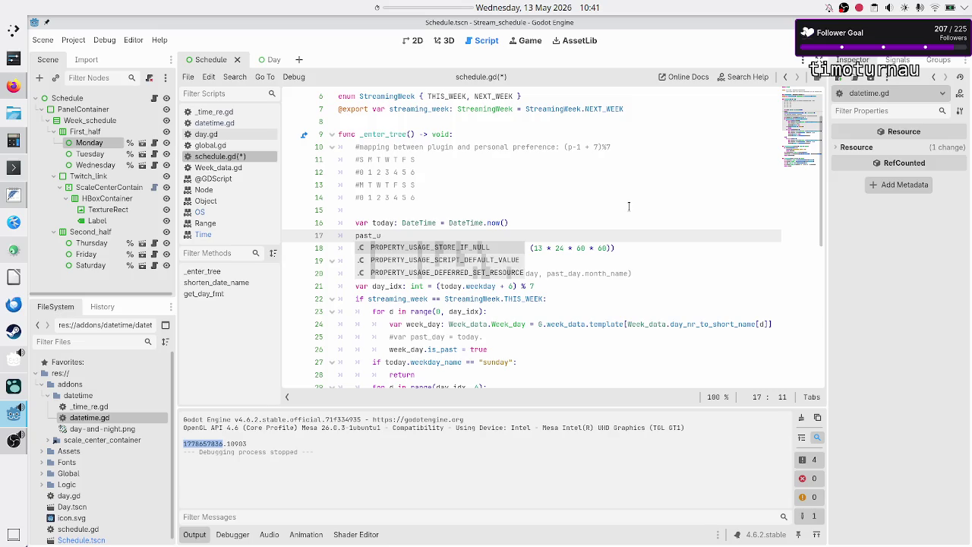
pyautogui.write('nix')
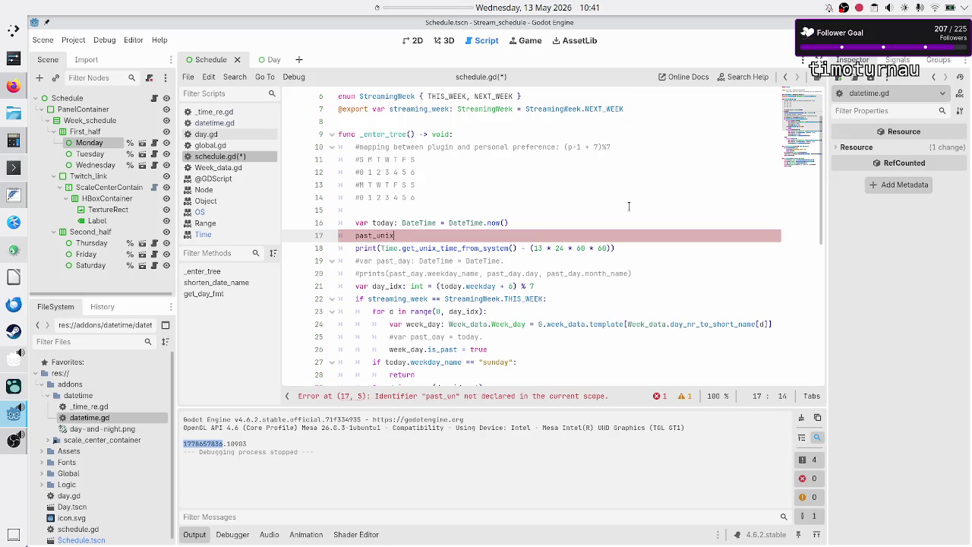
pyautogui.write('_time:')
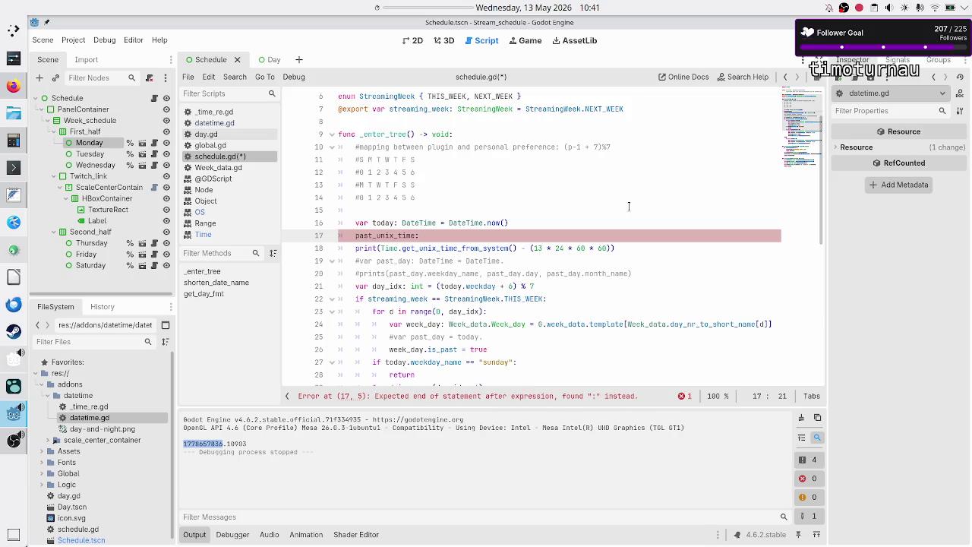
pyautogui.press('Home')
pyautogui.write('var')
pyautogui.press('Down')
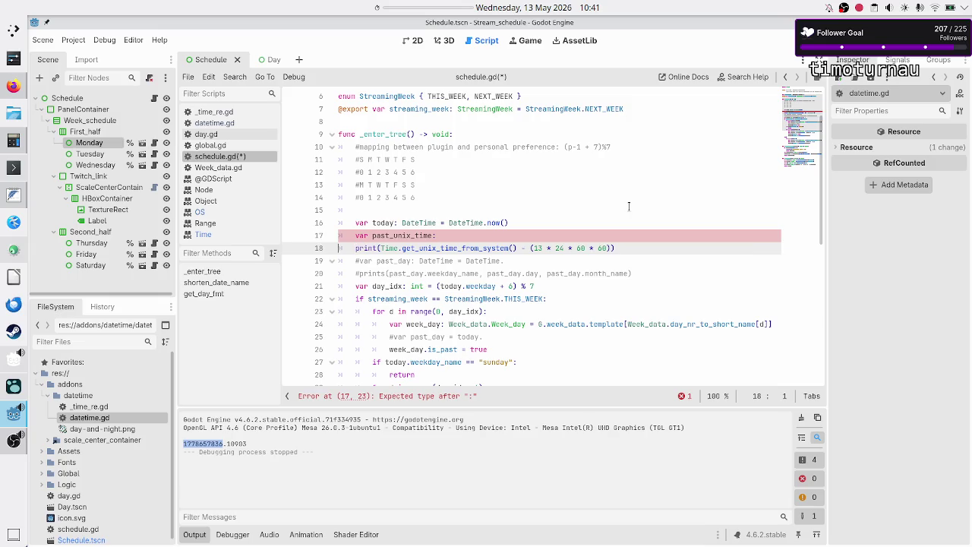
pyautogui.press('Left')
pyautogui.write('int')
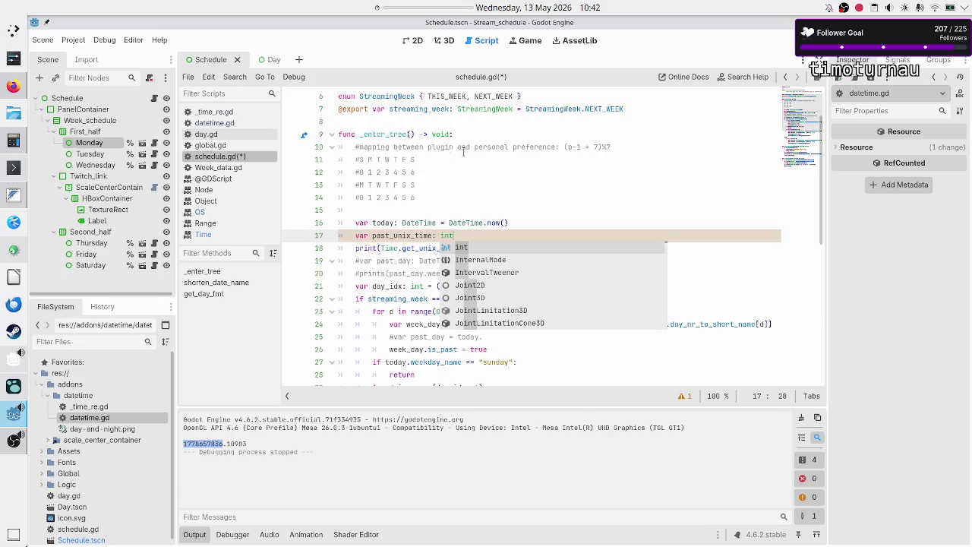
pyautogui.click(221, 236)
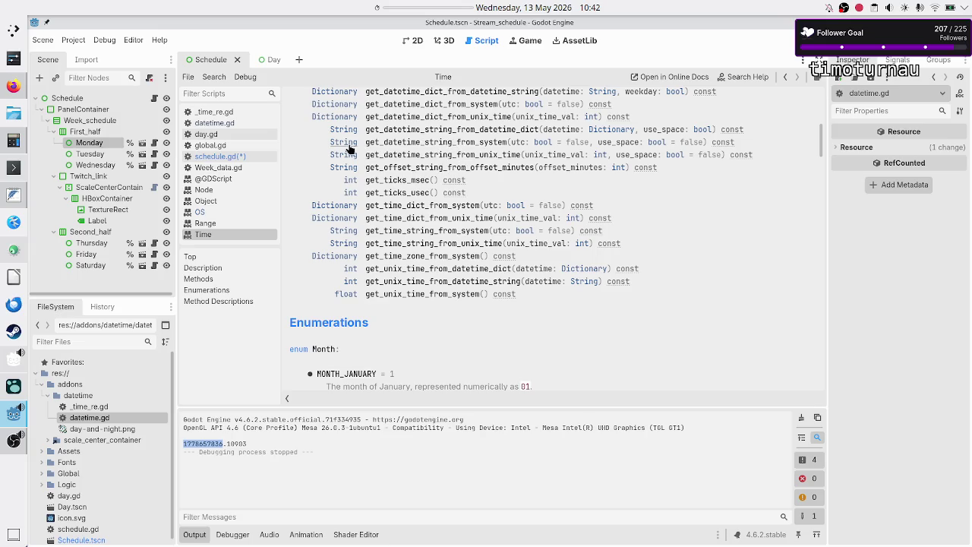
pyautogui.click(388, 143)
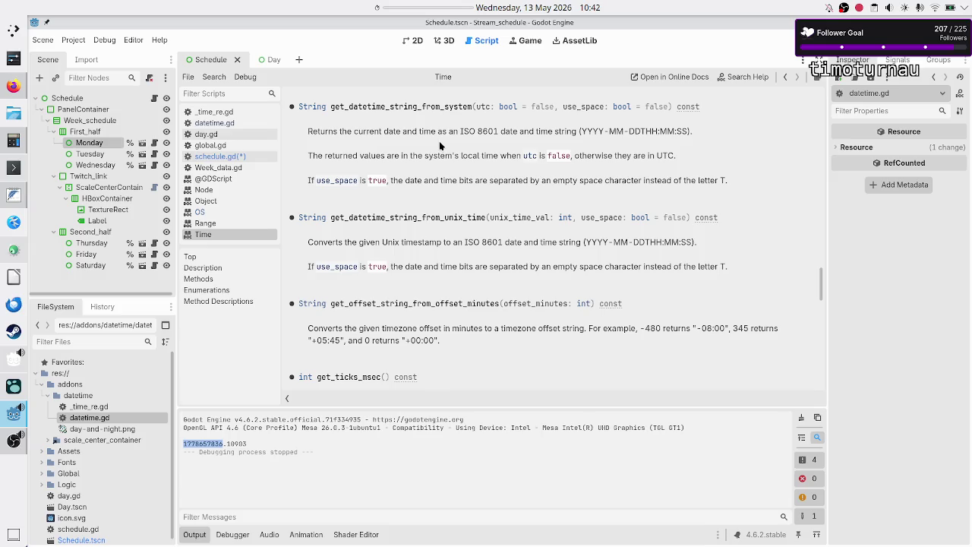
# Search the Time reference for 'get_un' and confirm get_unix_time_from_system returns a float since 1970-01-01
pyautogui.hotkey('ctrl', 'f')
pyautogui.write('get_un')
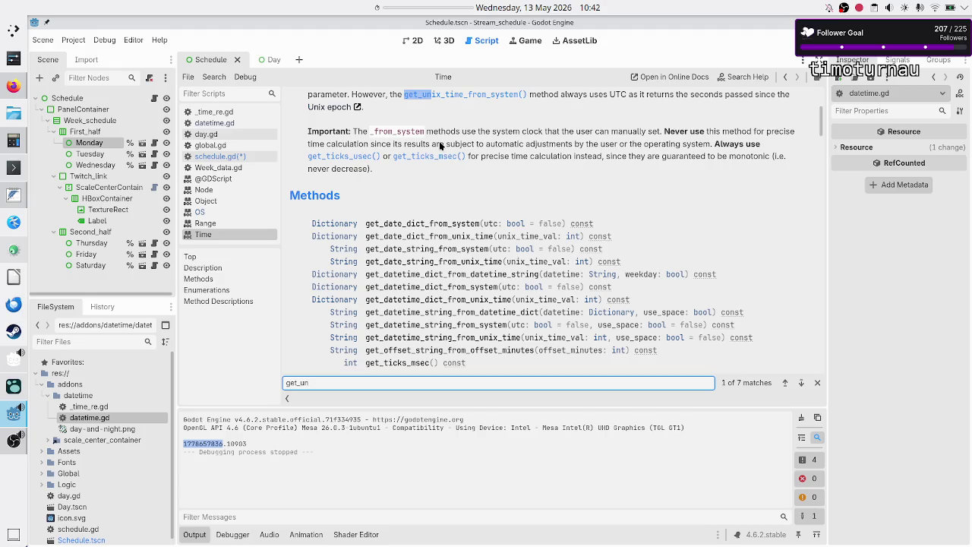
pyautogui.scroll(2, 476, 101)
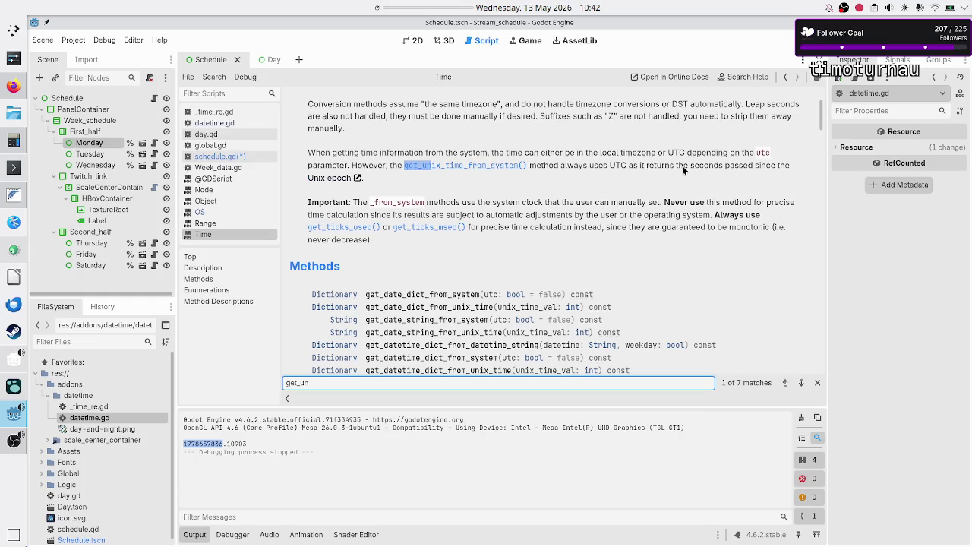
pyautogui.click(490, 167)
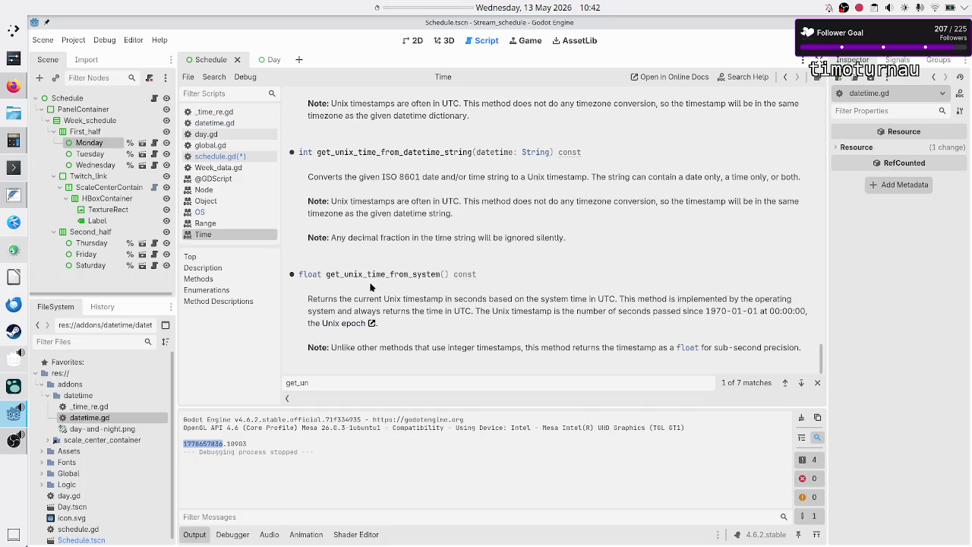
pyautogui.doubleClick(310, 274)
pyautogui.doubleClick(232, 444)
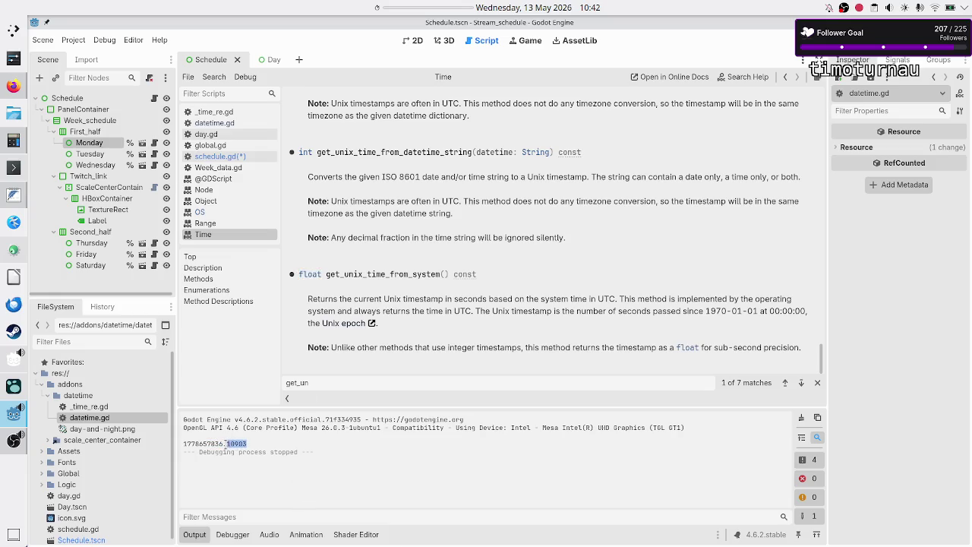
pyautogui.click(298, 445)
pyautogui.moveTo(706, 310); pyautogui.dragTo(756, 310)
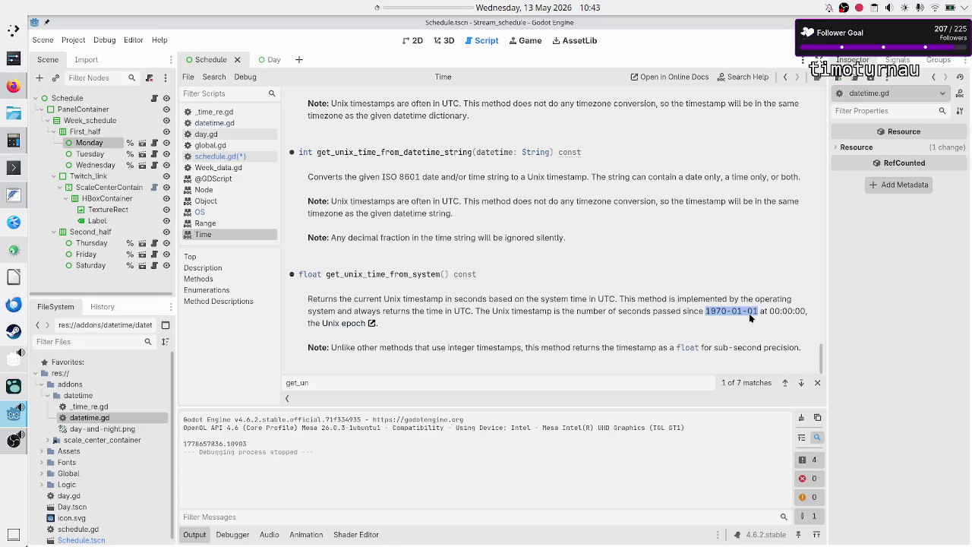
pyautogui.click(750, 317)
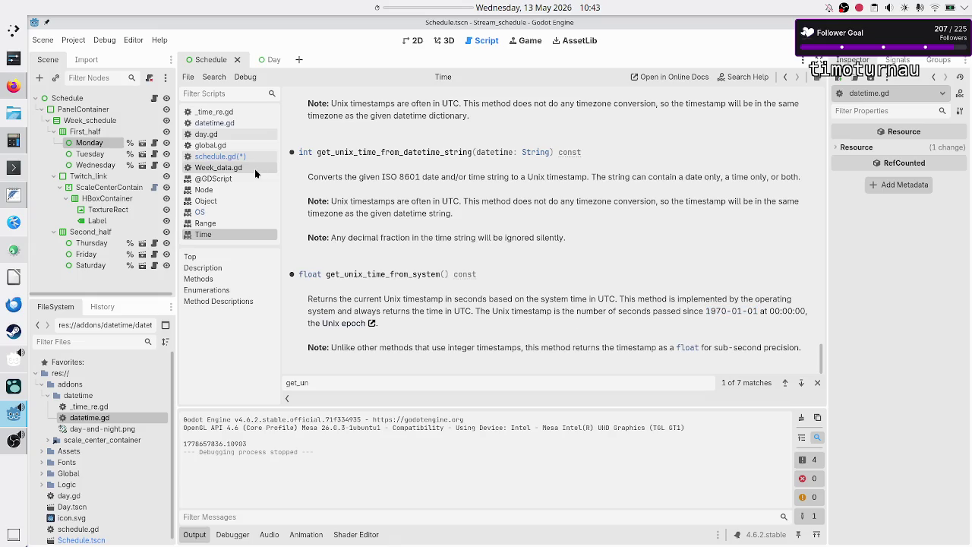
# Change past_unix_time's type to float and add an '=' for its value
pyautogui.click(253, 156)
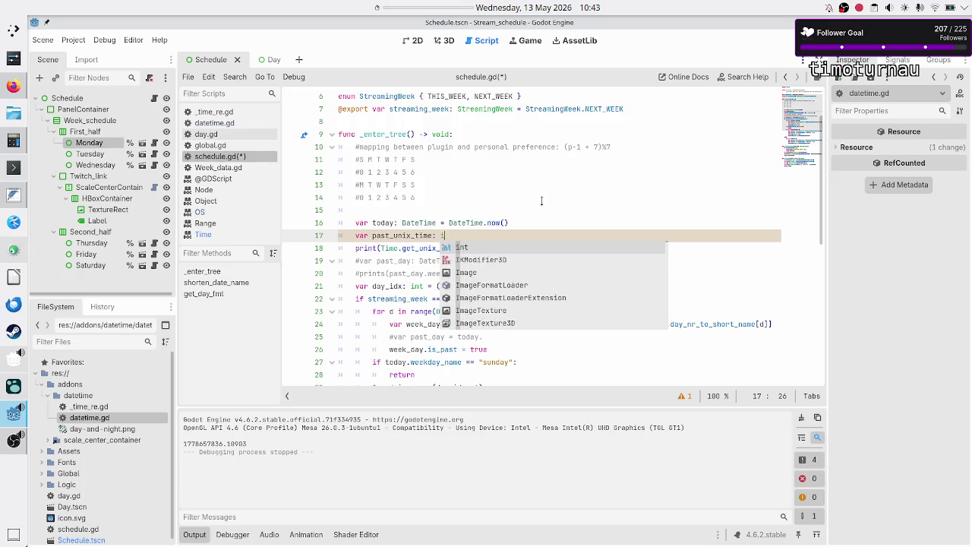
pyautogui.press('BackSpace')
pyautogui.write('float')
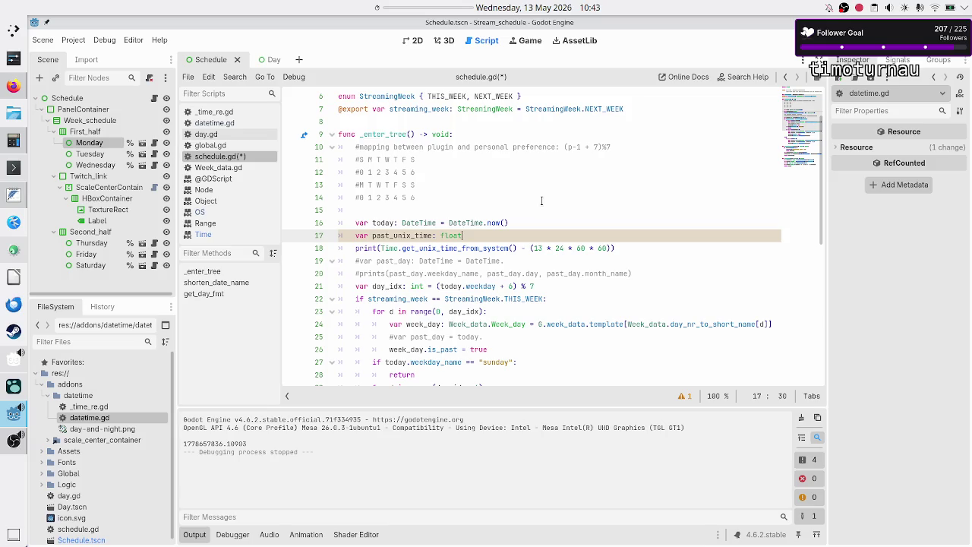
pyautogui.write(' =')
# Move the system-time-minus-13-days expression out of print() into past_unix_time's value
pyautogui.press('Right')
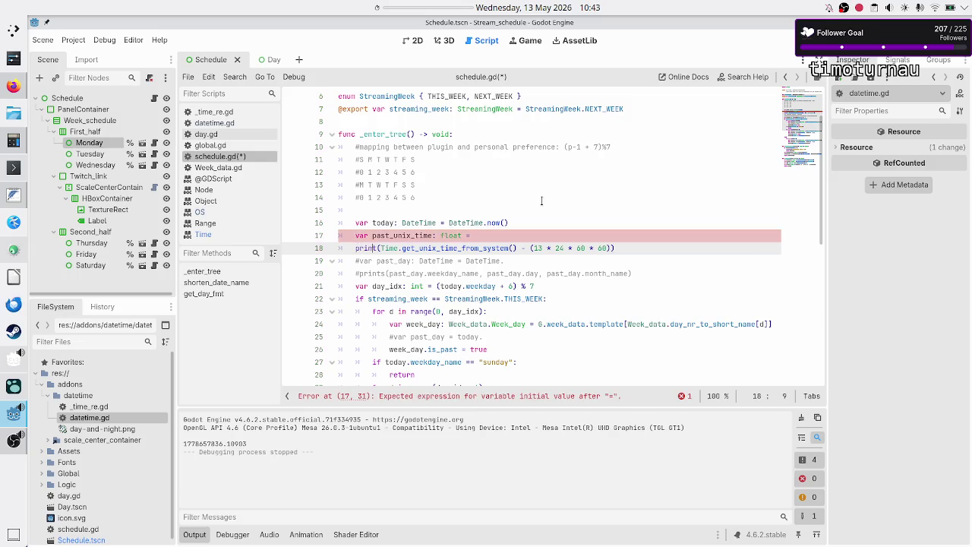
pyautogui.hotkey('ctrl', 'Right')
pyautogui.press('Right')
pyautogui.hotkey('ctrl', 'shift', 'Right')
pyautogui.hotkey('ctrl', 'shift', 'Right')
pyautogui.hotkey('ctrl', 'shift', 'Right')
pyautogui.hotkey('ctrl', 'shift', 'Right')
pyautogui.hotkey('ctrl', 'shift', 'Right')
pyautogui.hotkey('ctrl', 'shift', 'Right')
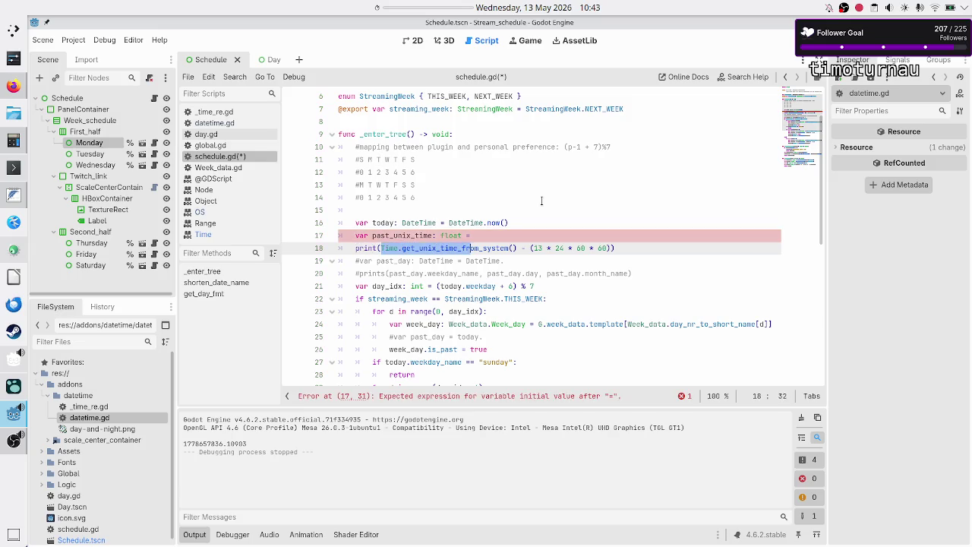
pyautogui.hotkey('shift', 'Right')
pyautogui.hotkey('ctrl', 'c')
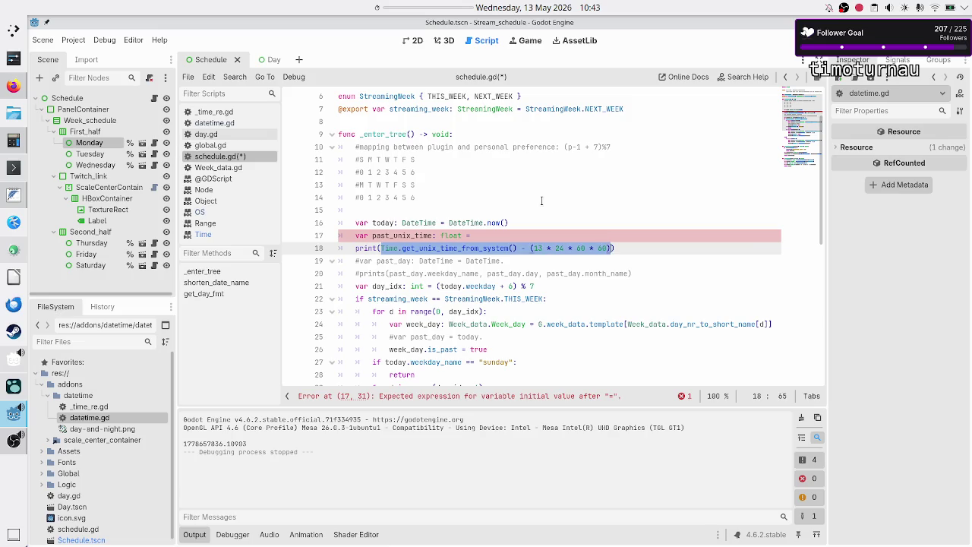
pyautogui.press('BackSpace')
pyautogui.press('Up')
pyautogui.press('End')
pyautogui.hotkey('ctrl', 'v')
pyautogui.press('Down')
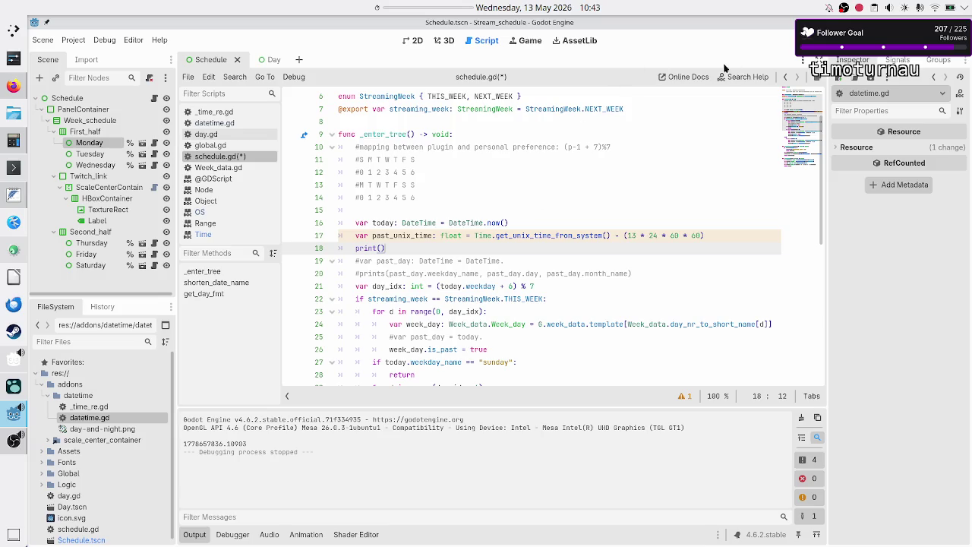
# Read the get_date_dict_from_unix_time description in the Time reference, then go back to schedule.gd
pyautogui.click(217, 234)
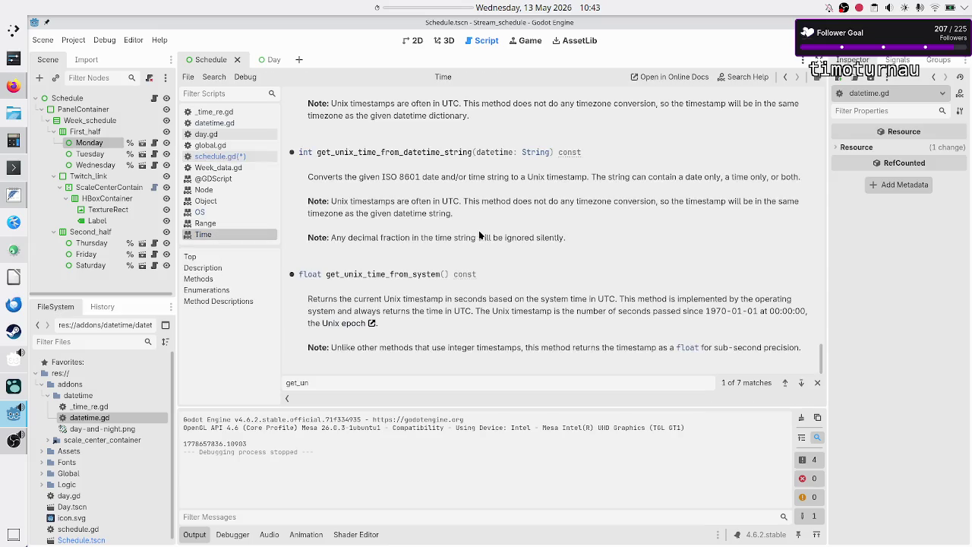
pyautogui.scroll(15, 459, 244)
pyautogui.scroll(-5, 459, 244)
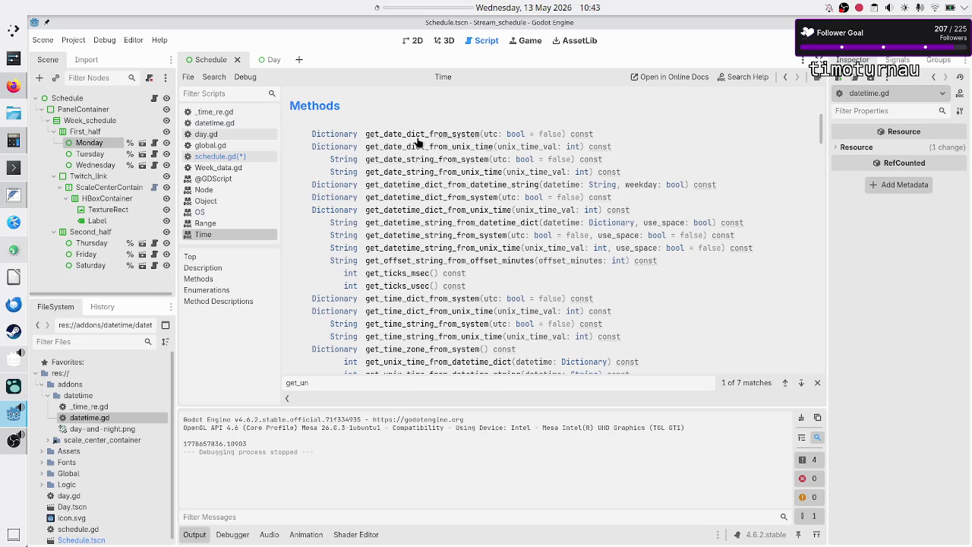
pyautogui.click(411, 147)
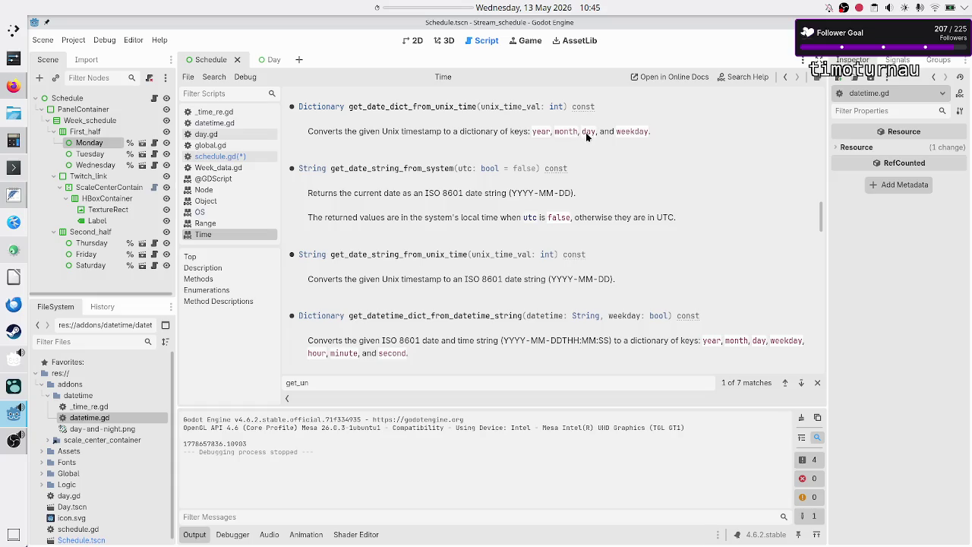
pyautogui.click(236, 158)
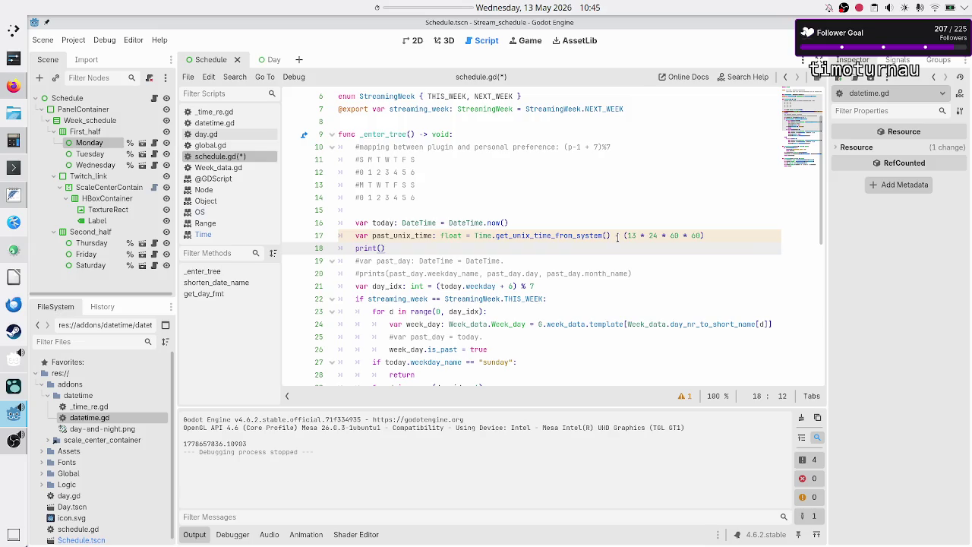
# Add 'var past_date: Dictionary = Time.get_datetime_dict_from_unix_time(past_unix_time)' above print
pyautogui.press('Up')
pyautogui.press('End')
pyautogui.press('Return')
pyautogui.write('var past_')
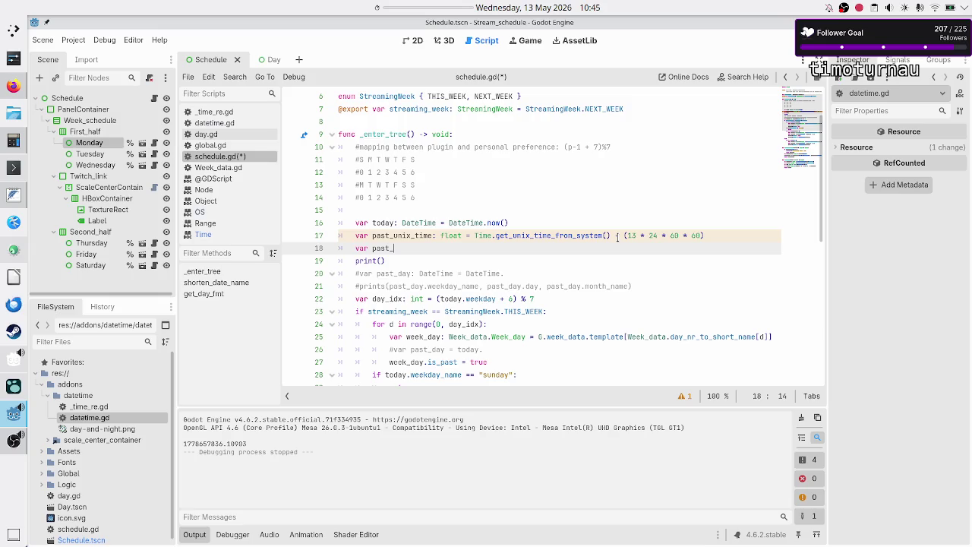
pyautogui.write('date: ')
pyautogui.write('Dict')
pyautogui.press('Return')
pyautogui.write('= ')
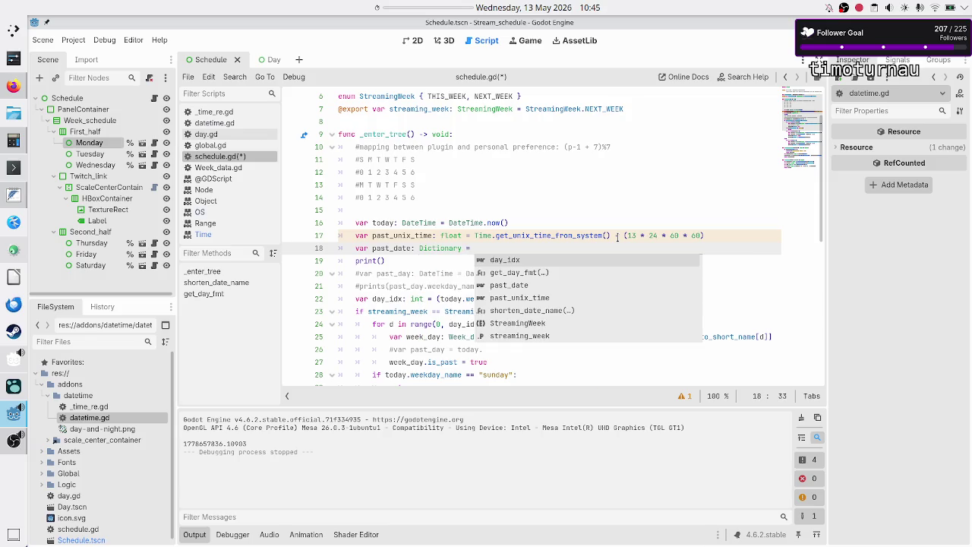
pyautogui.write('Ti')
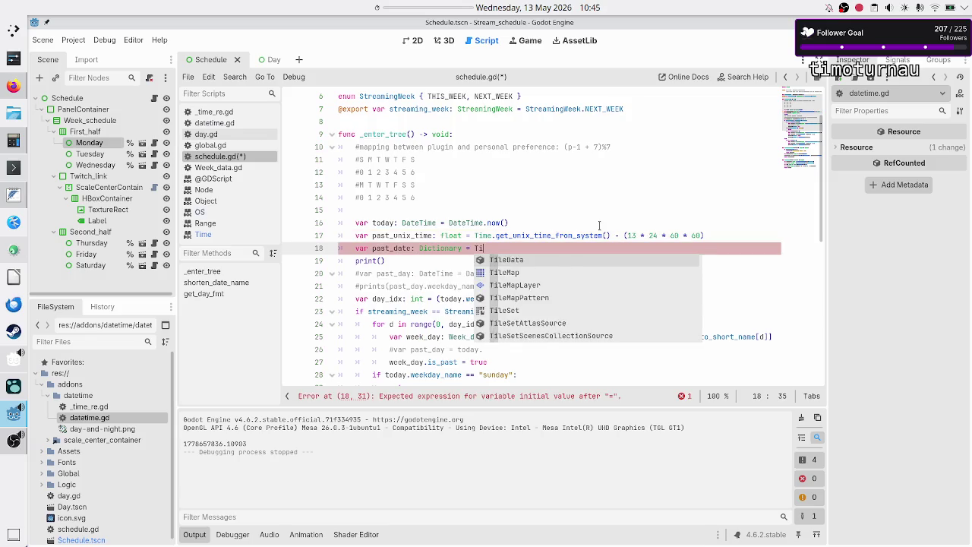
pyautogui.write('me.get_data')
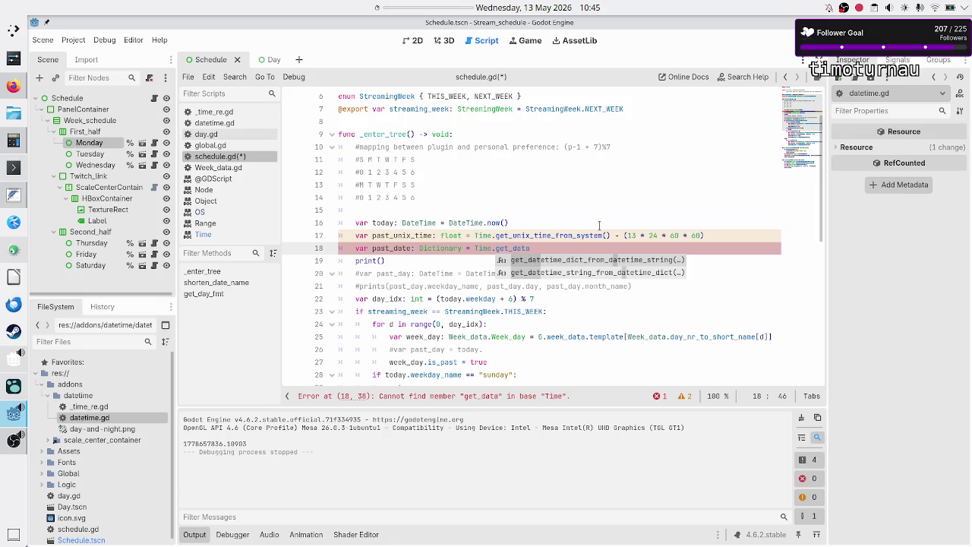
pyautogui.press('BackSpace')
pyautogui.press('BackSpace')
pyautogui.press('BackSpace')
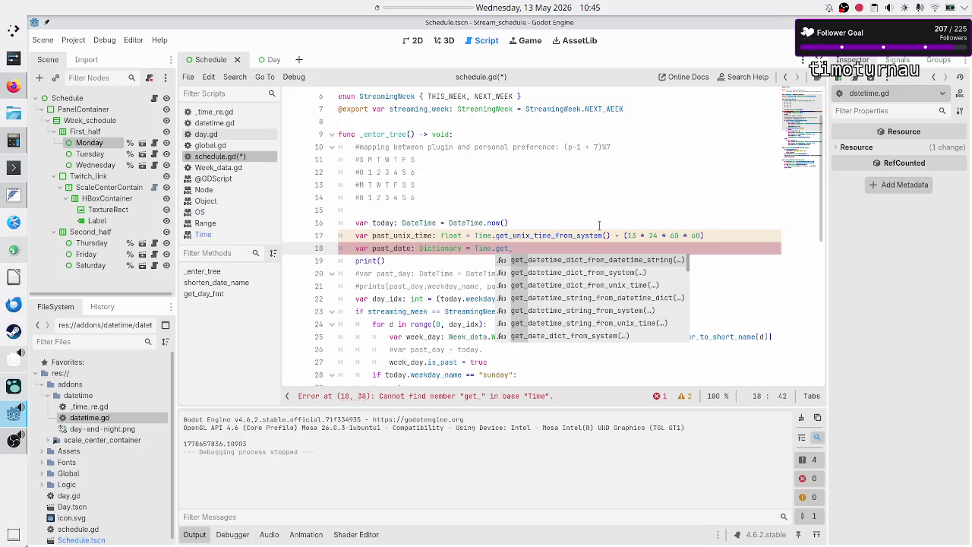
pyautogui.press('Down')
pyautogui.press('Down')
pyautogui.press('Down')
pyautogui.press('Up')
pyautogui.press('Return')
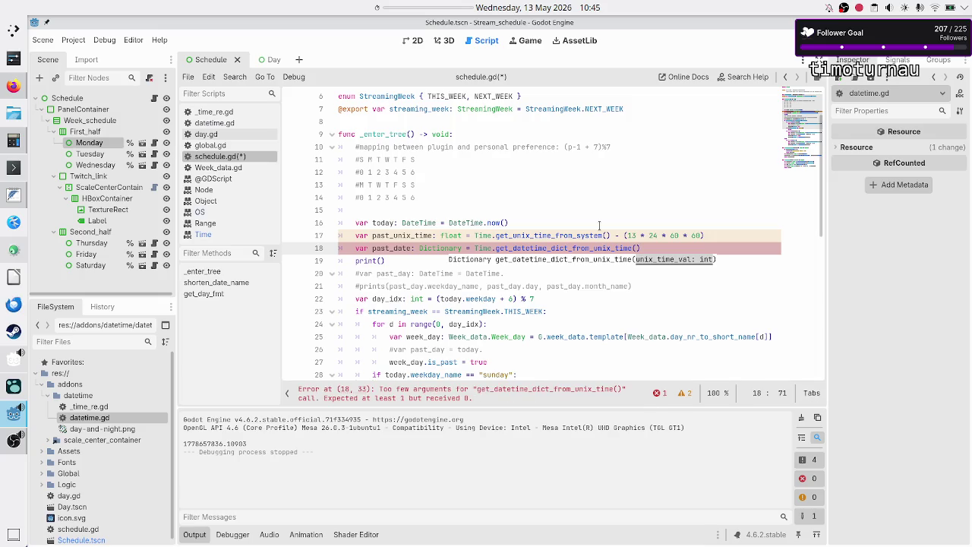
pyautogui.write('past_uni')
pyautogui.press('Return')
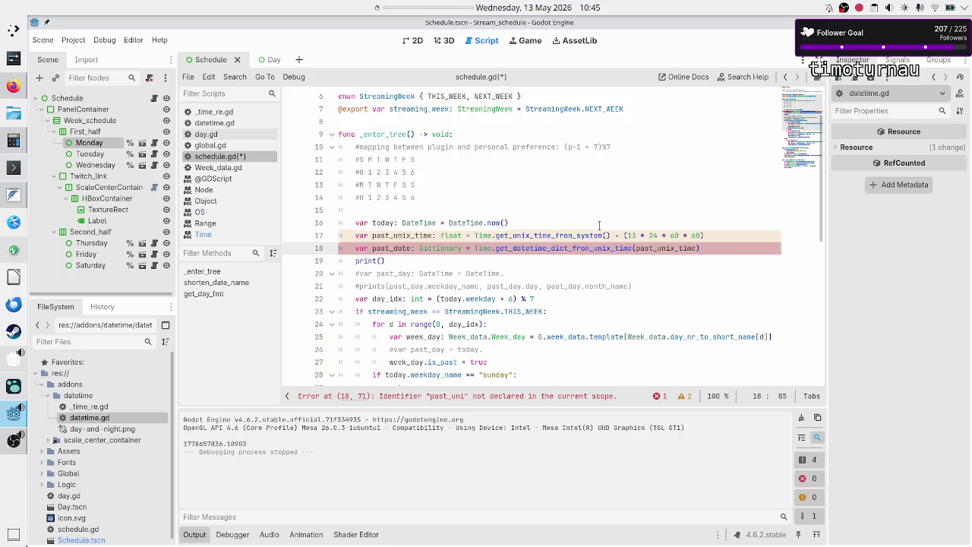
# Pass past_date as the argument to print()
pyautogui.press('Down')
pyautogui.press('Left')
pyautogui.write('past')
pyautogui.press('Return')
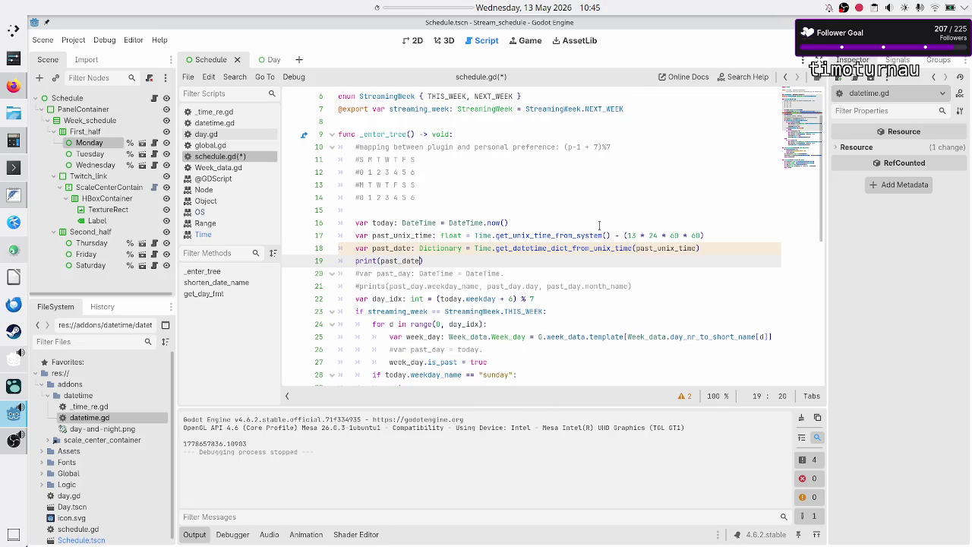
# Turn the line into prints(past_date.day, past_date.month, past_date.weekday)
pyautogui.press('Left')
pyautogui.write('s')
pyautogui.press('Right')
pyautogui.press('Right')
pyautogui.press('Right')
pyautogui.write('.da')
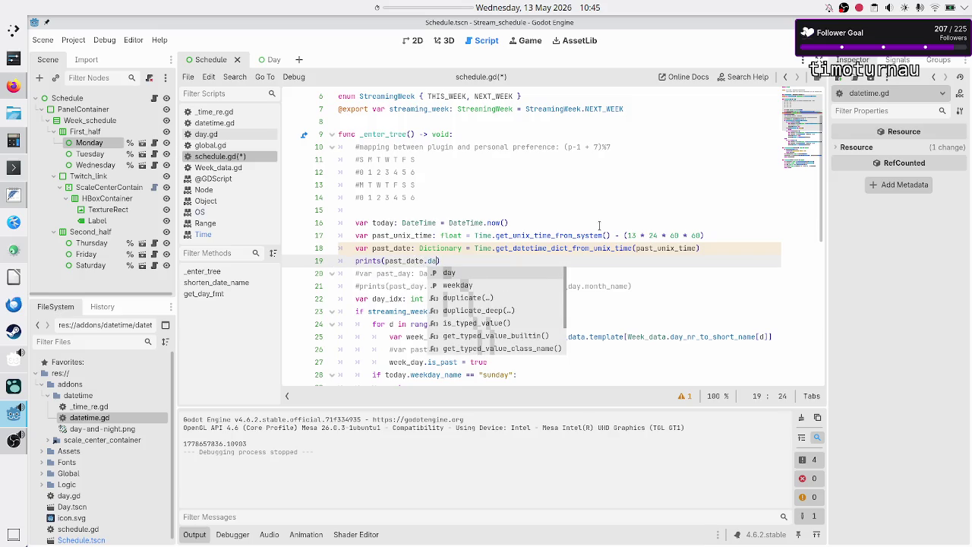
pyautogui.press('Return')
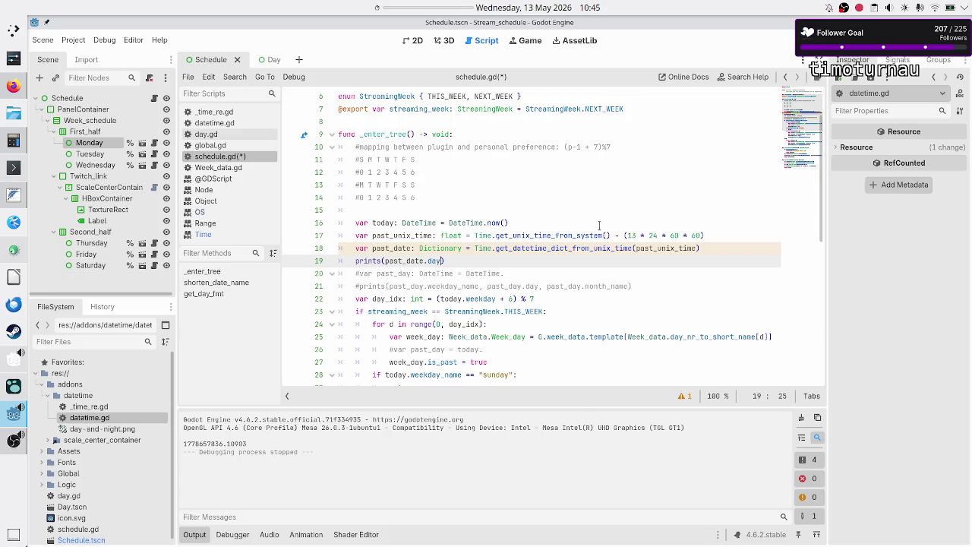
pyautogui.write(', pas')
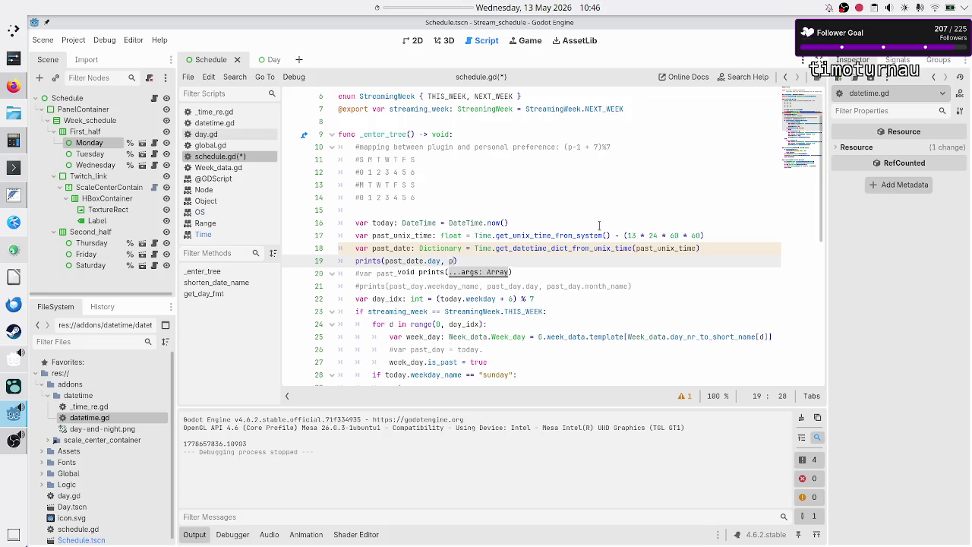
pyautogui.press('Return')
pyautogui.write('.mo')
pyautogui.press('Return')
pyautogui.write(', ')
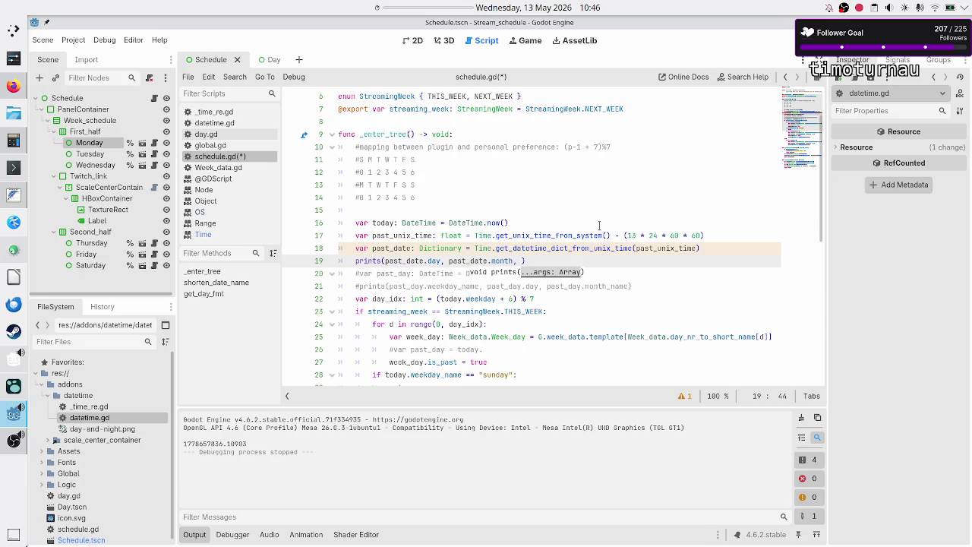
pyautogui.write('past')
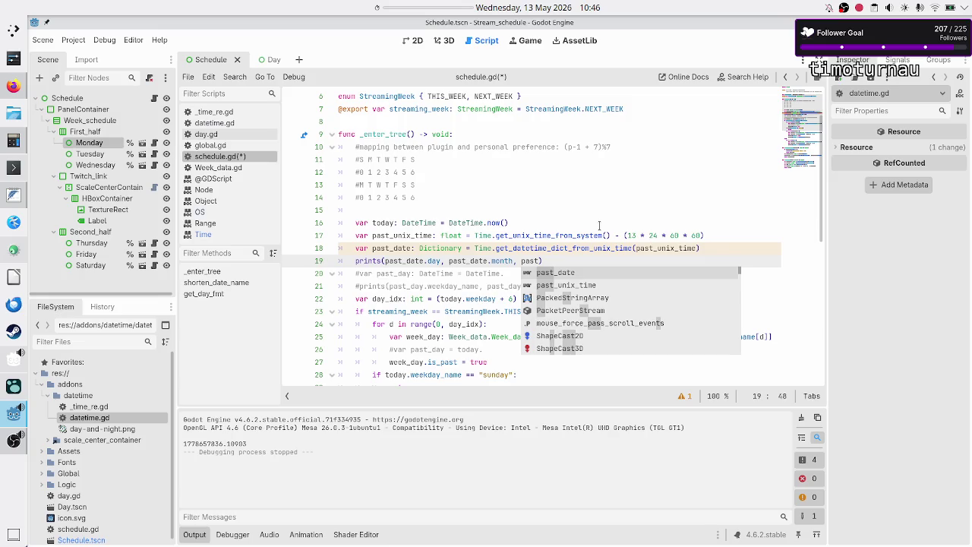
pyautogui.press('Return')
pyautogui.write('.')
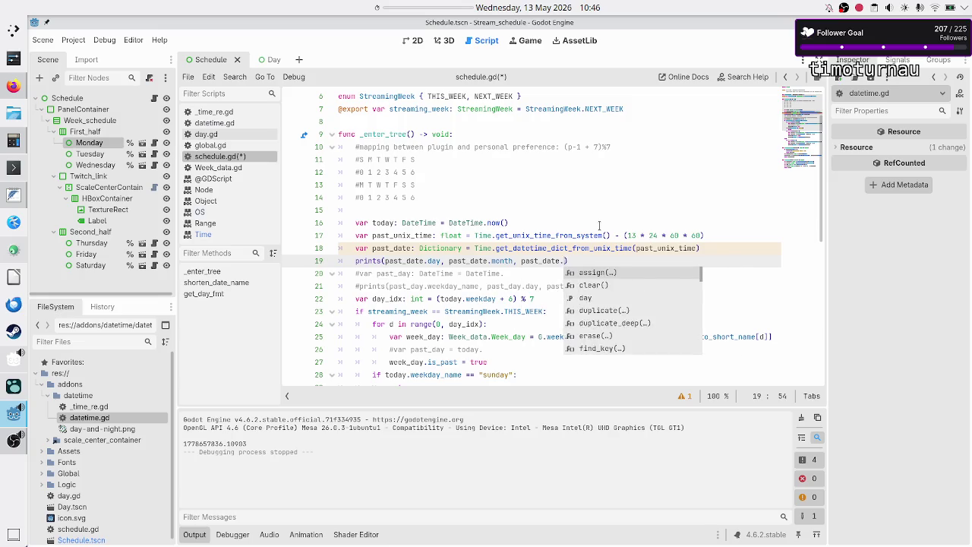
pyautogui.write('wee')
pyautogui.press('Return')
# Move past_date.weekday to be the first argument of prints()
pyautogui.hotkey('shift', 'Left')
pyautogui.hotkey('shift', 'Left')
pyautogui.hotkey('shift', 'Left')
pyautogui.press('BackSpace')
pyautogui.press('BackSpace')
pyautogui.press('BackSpace')
pyautogui.press('Left')
pyautogui.press('Left')
pyautogui.press('Left')
pyautogui.write('past_date.weekday,')
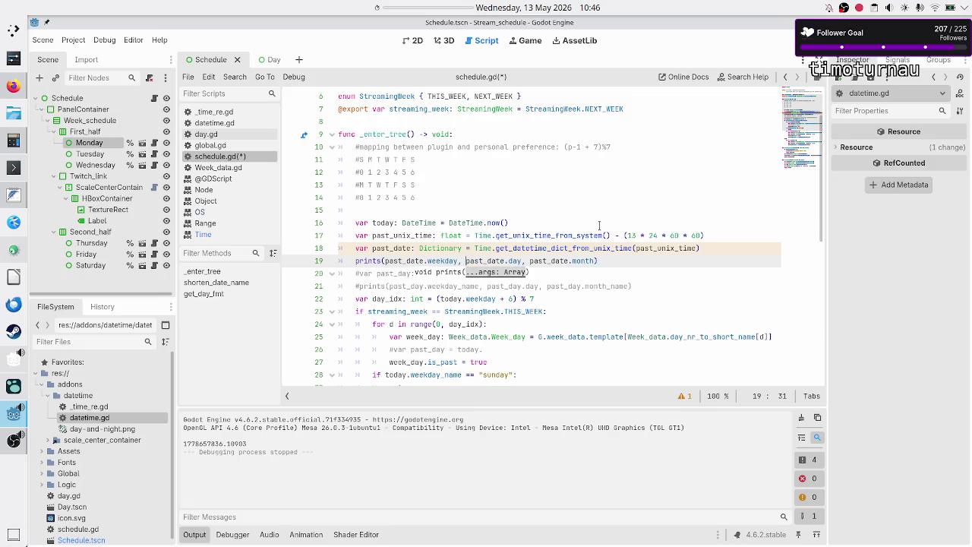
pyautogui.click(554, 7)
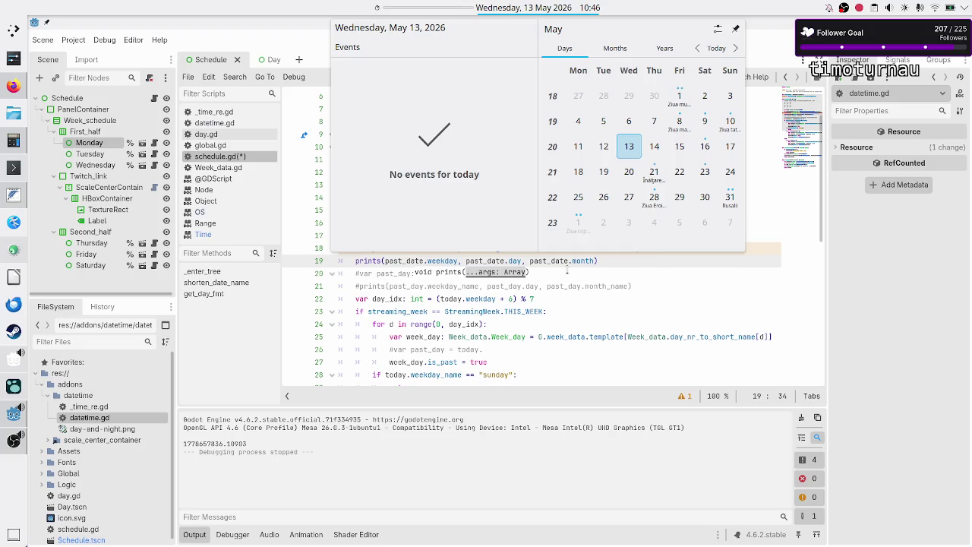
# Save schedule.gd and run the project
pyautogui.click(567, 271)
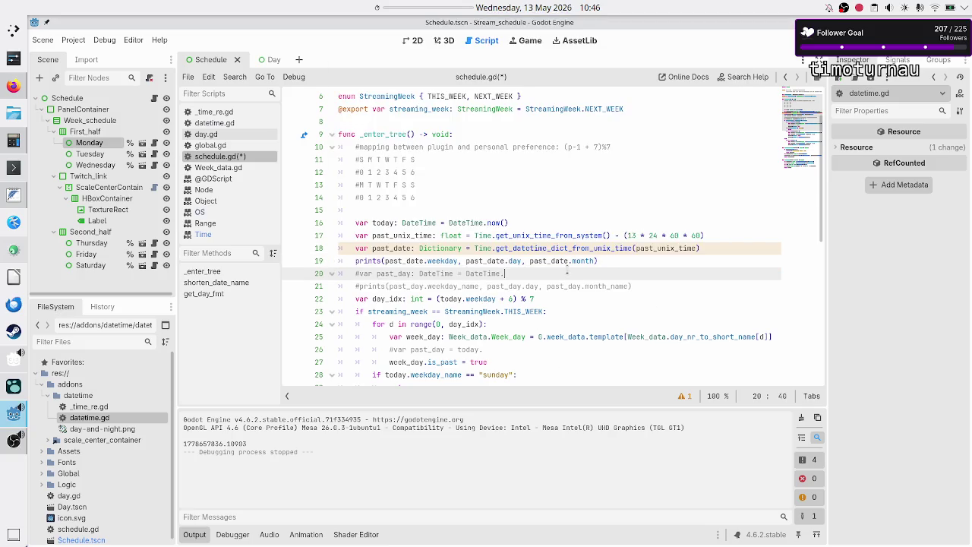
pyautogui.click(708, 248)
pyautogui.hotkey('ctrl', 's')
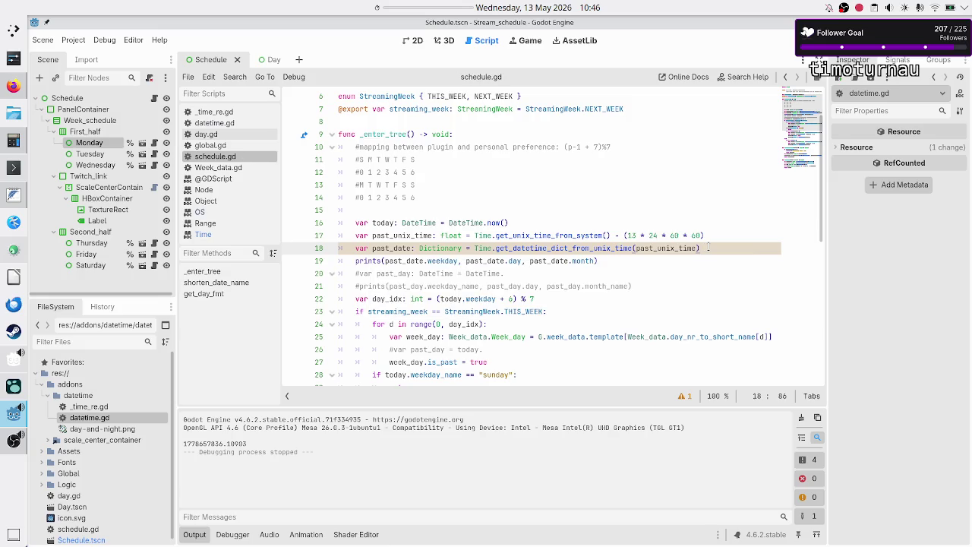
pyautogui.click(828, 40)
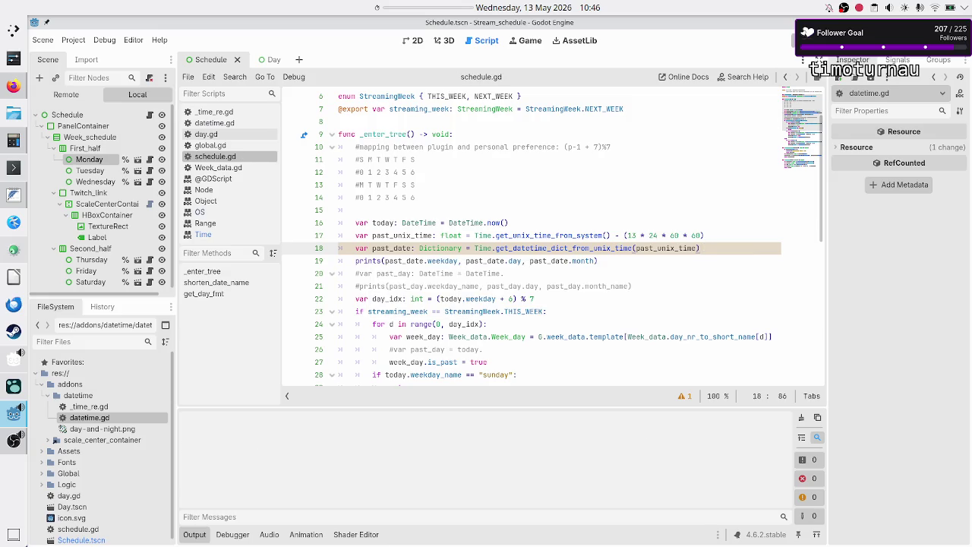
# Return to the editor and inspect the '4 30 4' output line
pyautogui.click(299, 481)
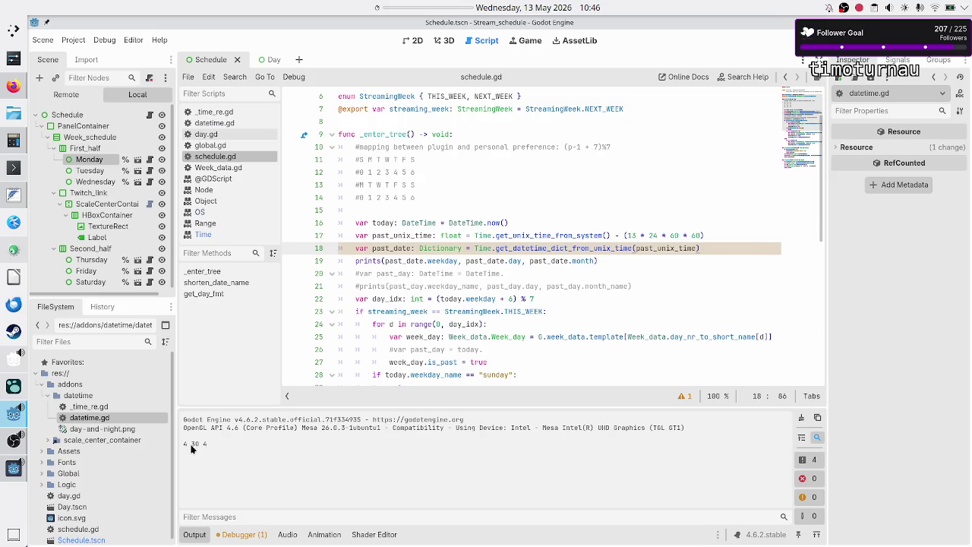
pyautogui.moveTo(185, 449); pyautogui.dragTo(217, 446)
pyautogui.click(217, 446)
pyautogui.doubleClick(205, 444)
pyautogui.click(216, 443)
pyautogui.moveTo(642, 256)
pyautogui.moveTo(498, 222)
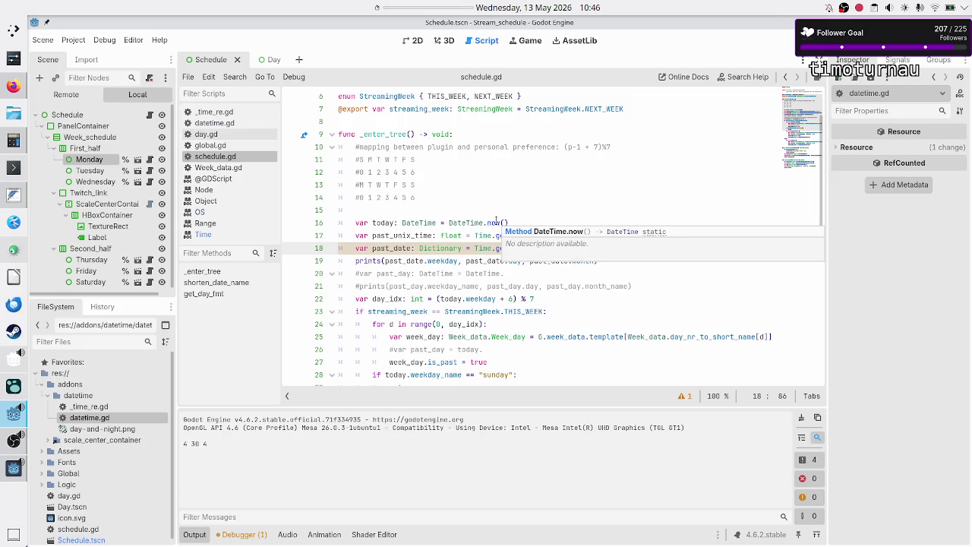
pyautogui.click(213, 235)
pyautogui.scroll(5, 491, 227)
pyautogui.scroll(5, 491, 226)
pyautogui.scroll(-3, 491, 227)
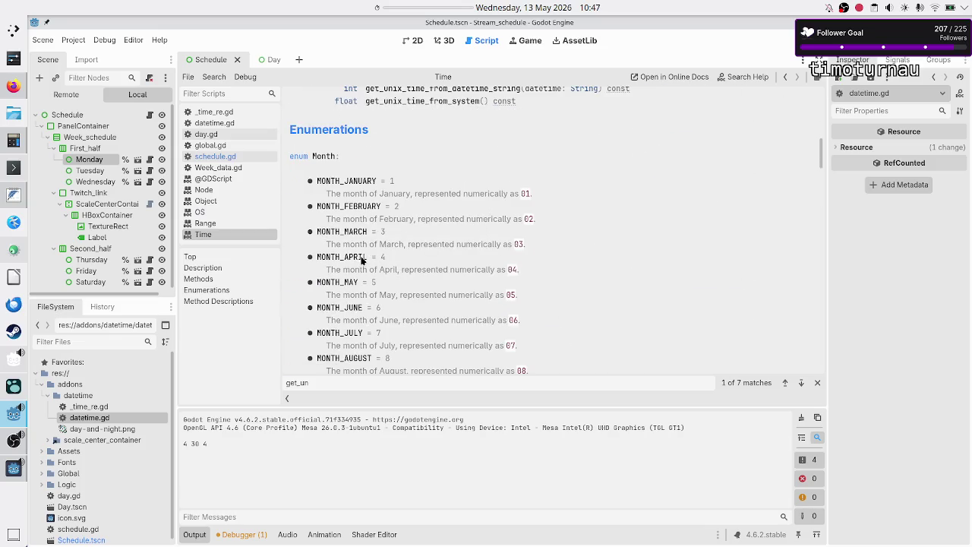
pyautogui.scroll(-2, 434, 293)
pyautogui.scroll(-6, 434, 293)
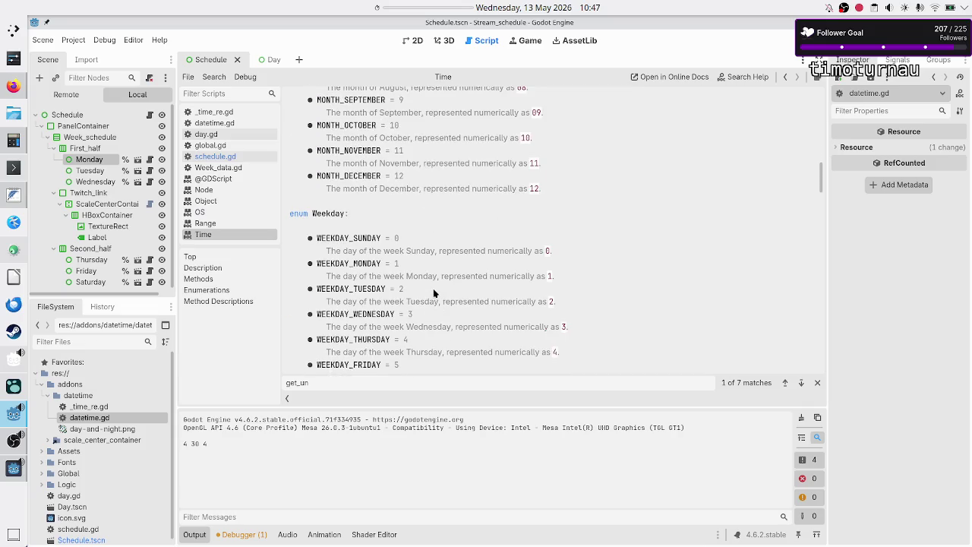
pyautogui.scroll(-2, 434, 293)
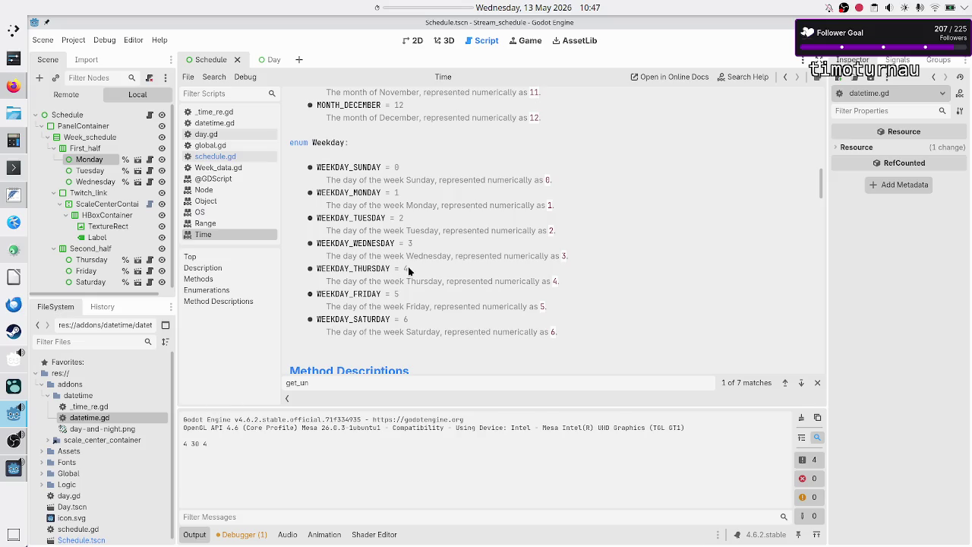
pyautogui.moveTo(410, 271); pyautogui.dragTo(339, 269)
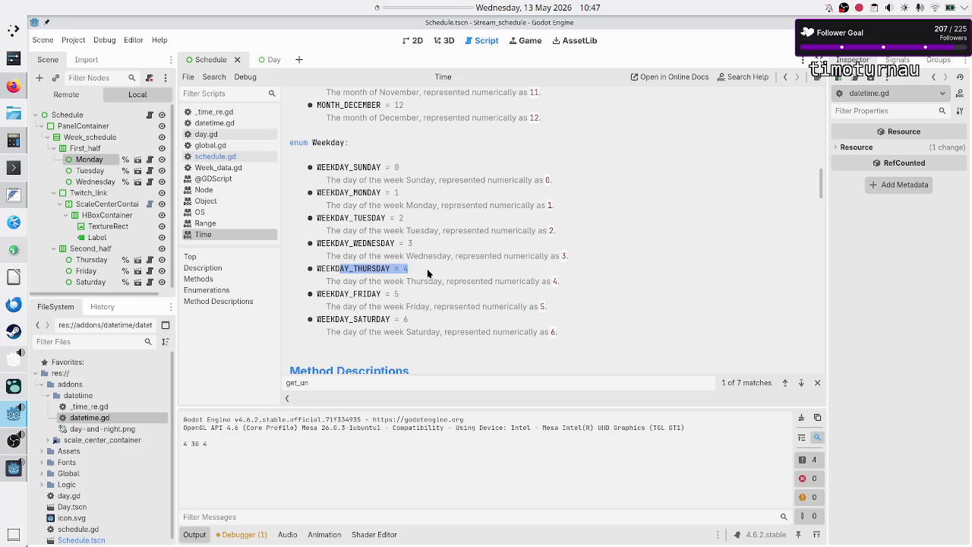
pyautogui.scroll(2, 428, 273)
pyautogui.scroll(1, 427, 270)
pyautogui.scroll(4, 426, 268)
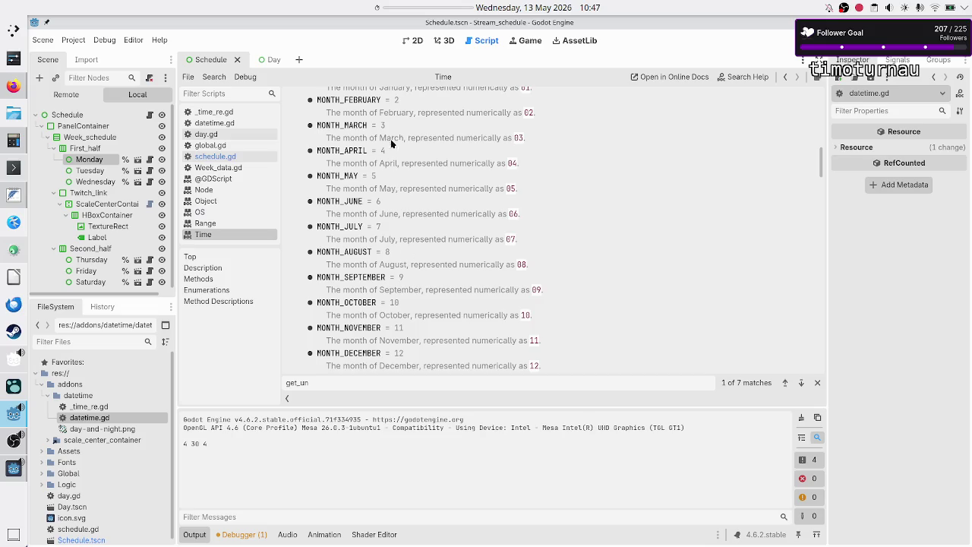
pyautogui.moveTo(386, 151); pyautogui.dragTo(341, 150)
pyautogui.click(207, 157)
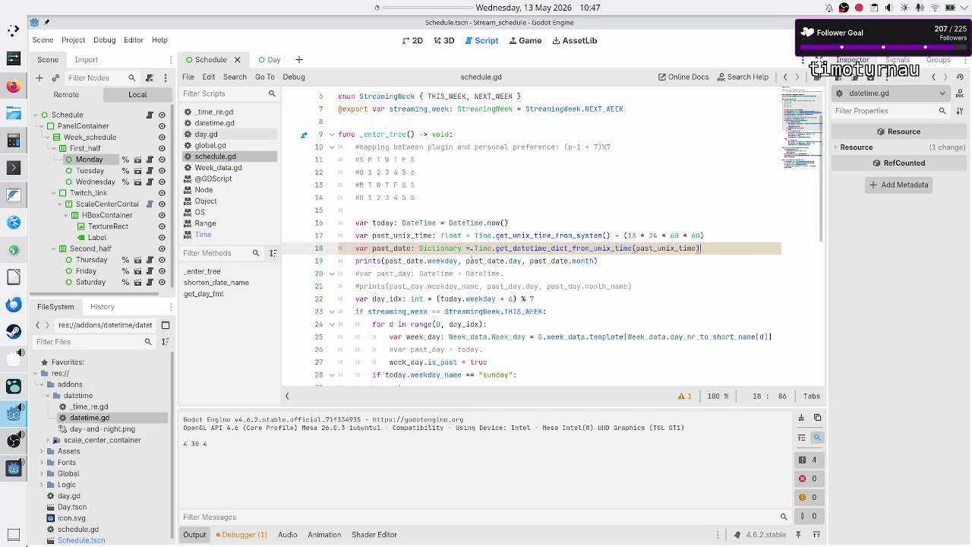
# Check line 17's 13-day offset and seconds-per-day math against the calendar, then reopen the Time reference
pyautogui.doubleClick(631, 235)
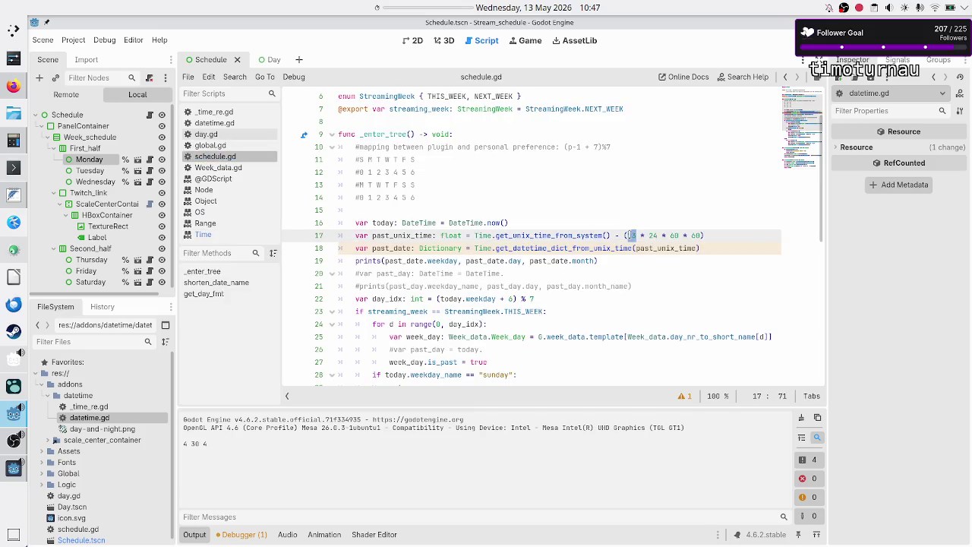
pyautogui.click(555, 7)
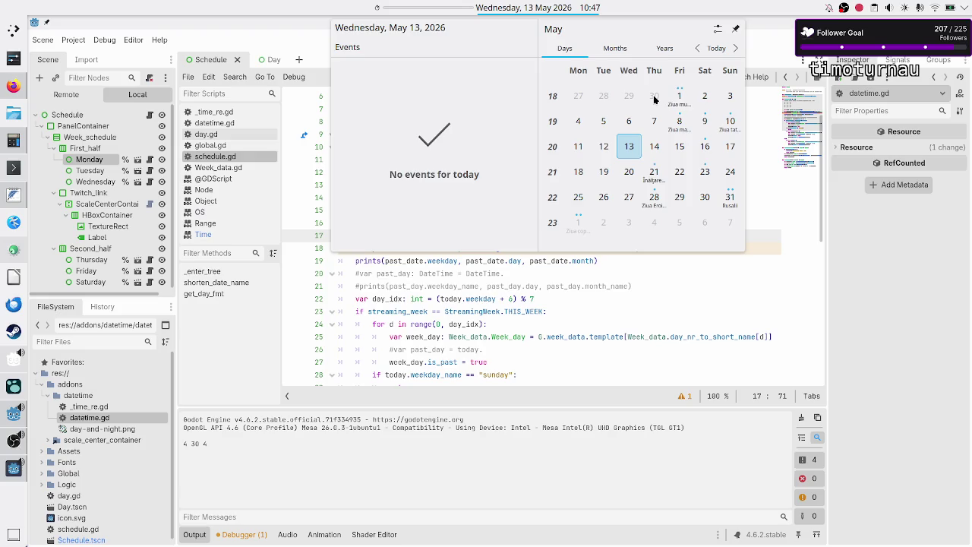
pyautogui.click(680, 346)
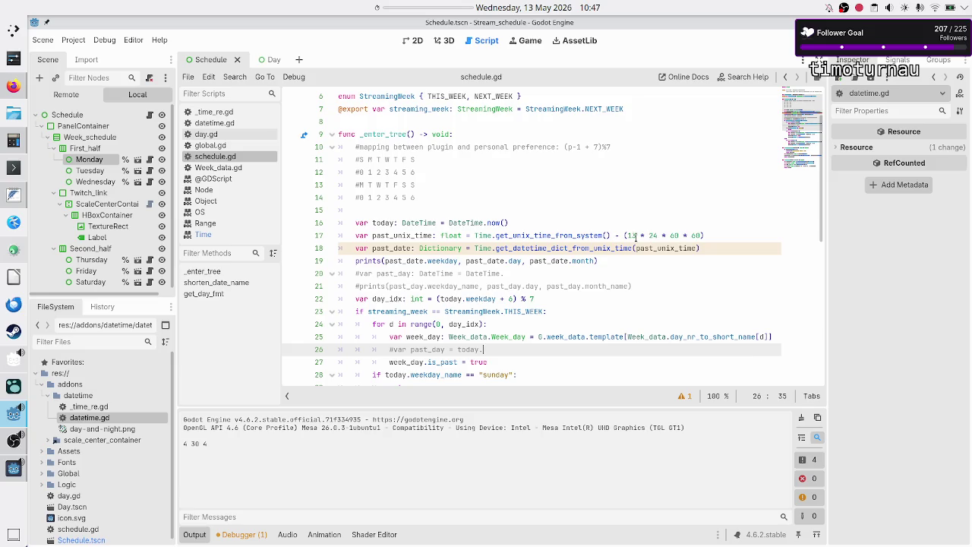
pyautogui.scroll(-3, 557, 310)
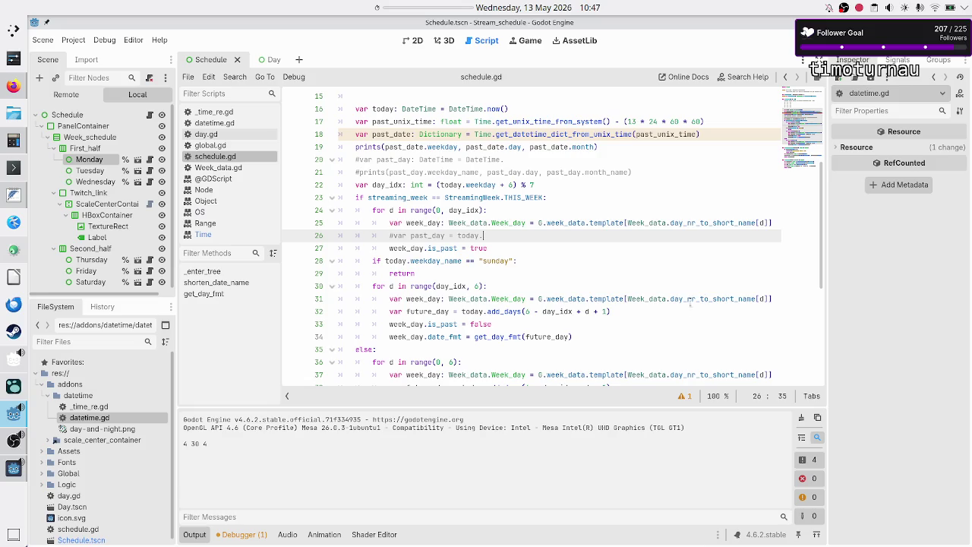
pyautogui.scroll(-1, 613, 316)
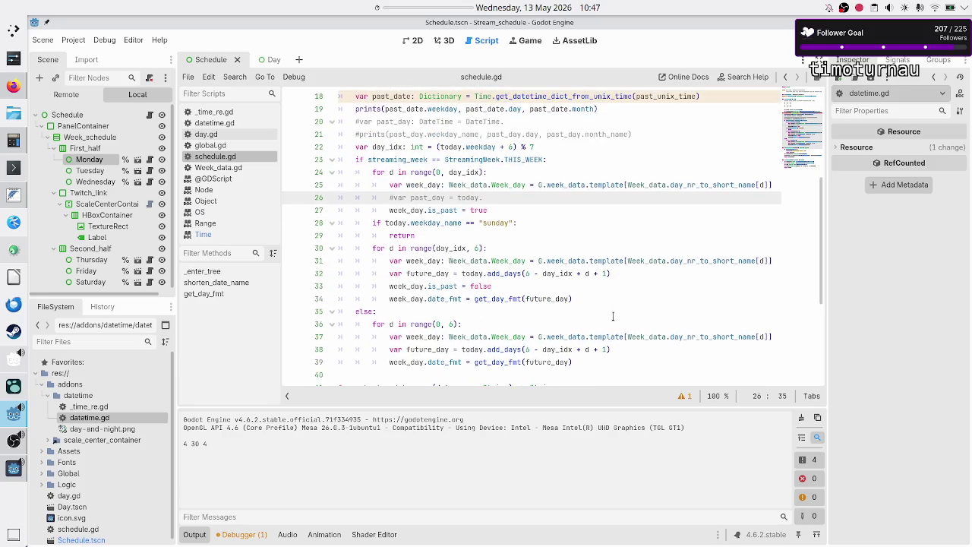
pyautogui.doubleClick(498, 349)
pyautogui.scroll(6, 631, 245)
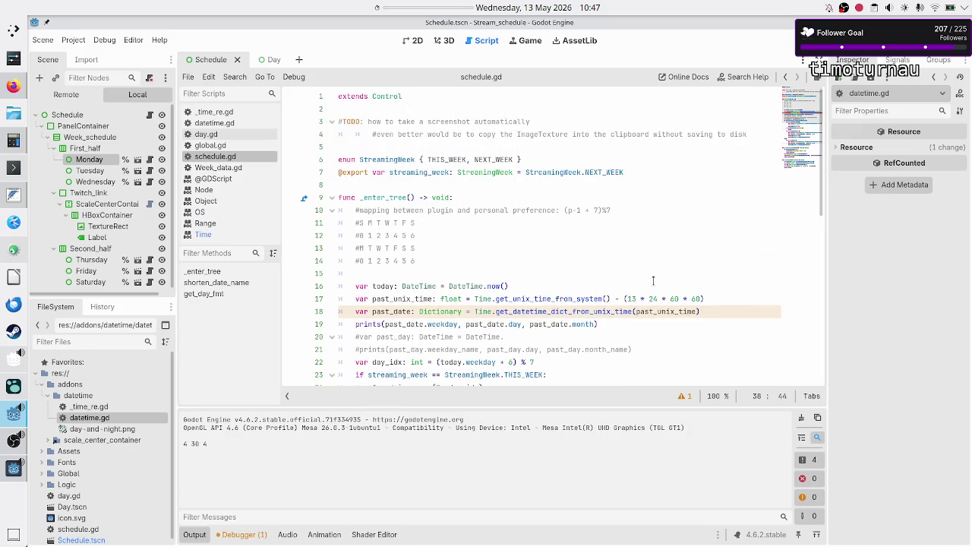
pyautogui.moveTo(649, 298); pyautogui.dragTo(701, 298)
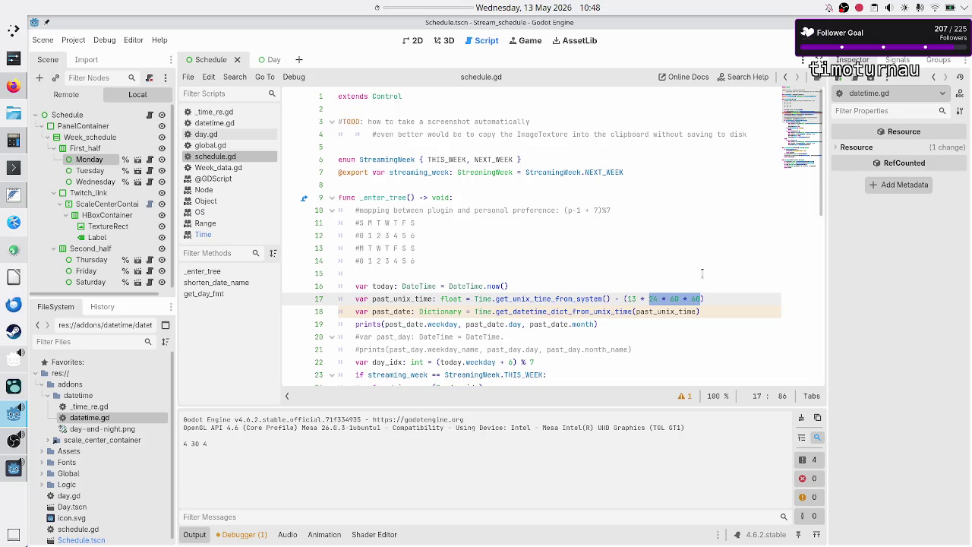
pyautogui.click(721, 291)
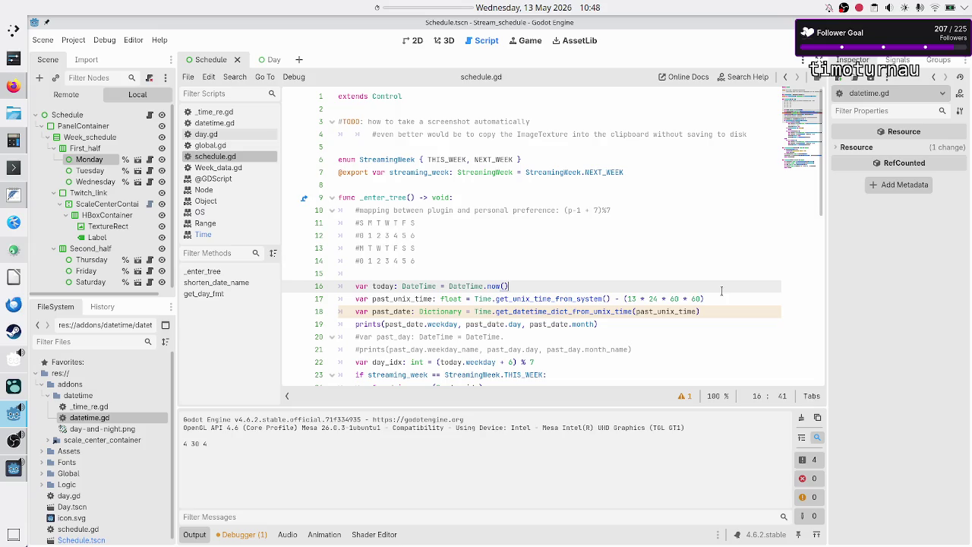
pyautogui.press('Right')
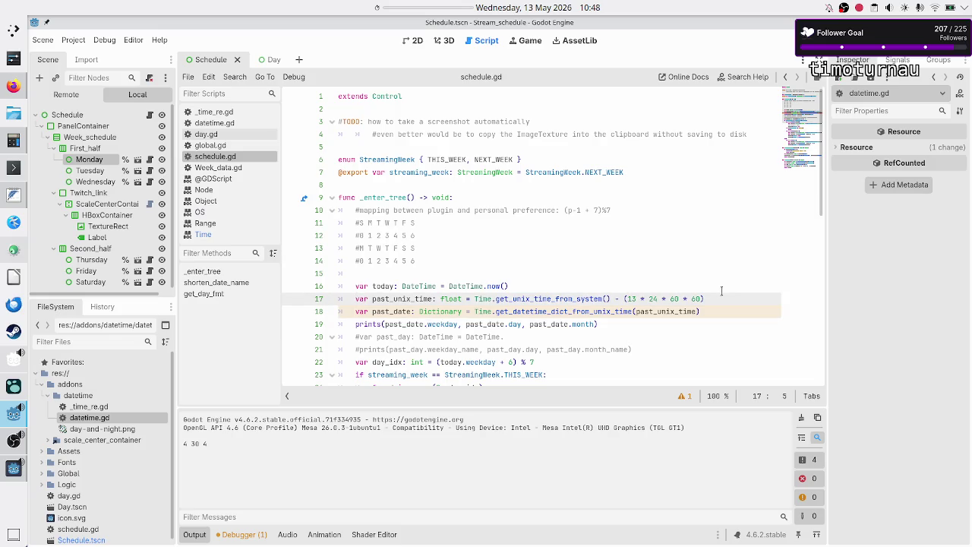
pyautogui.click(203, 234)
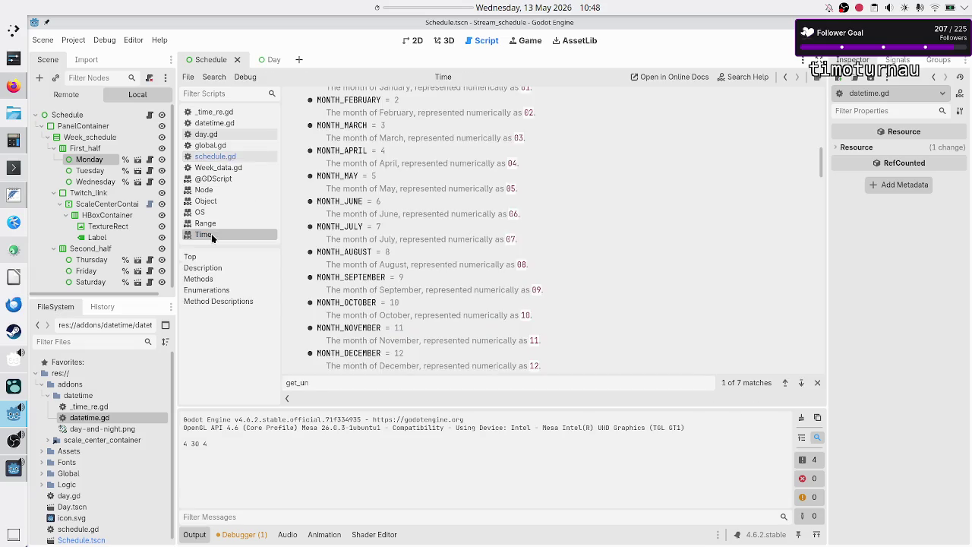
pyautogui.scroll(5, 544, 245)
pyautogui.scroll(-6, 607, 243)
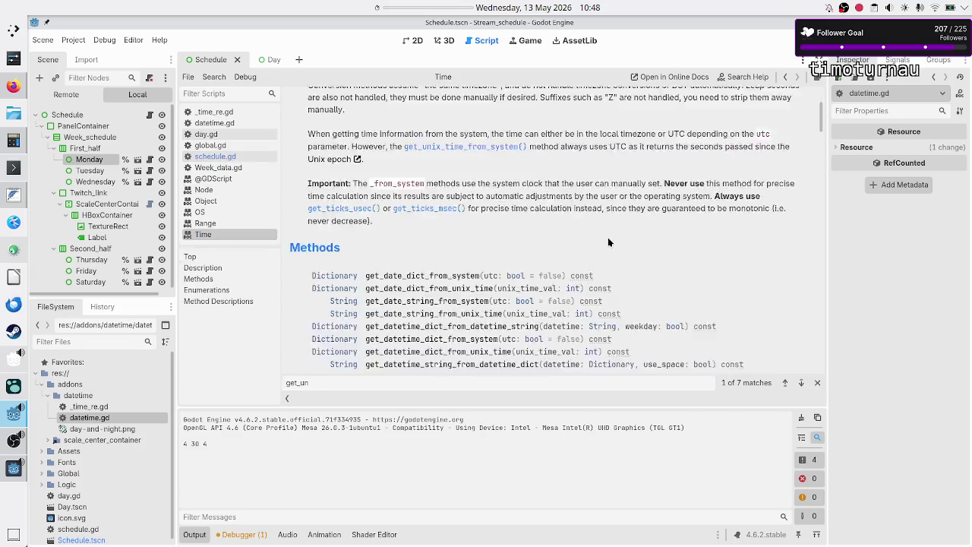
pyautogui.scroll(-2, 608, 242)
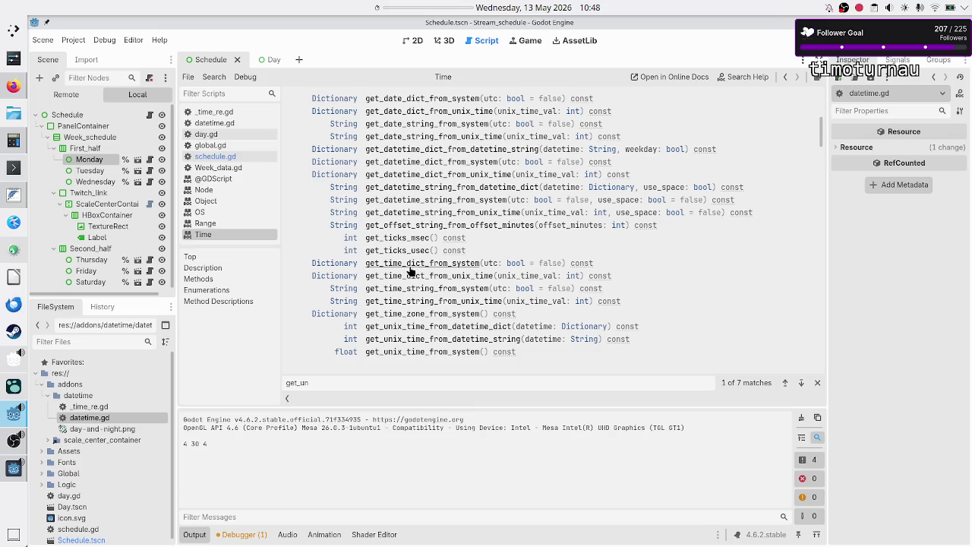
# Scroll back up the Time class Methods list, then switch to the Week_data.gd script
pyautogui.scroll(2, 410, 272)
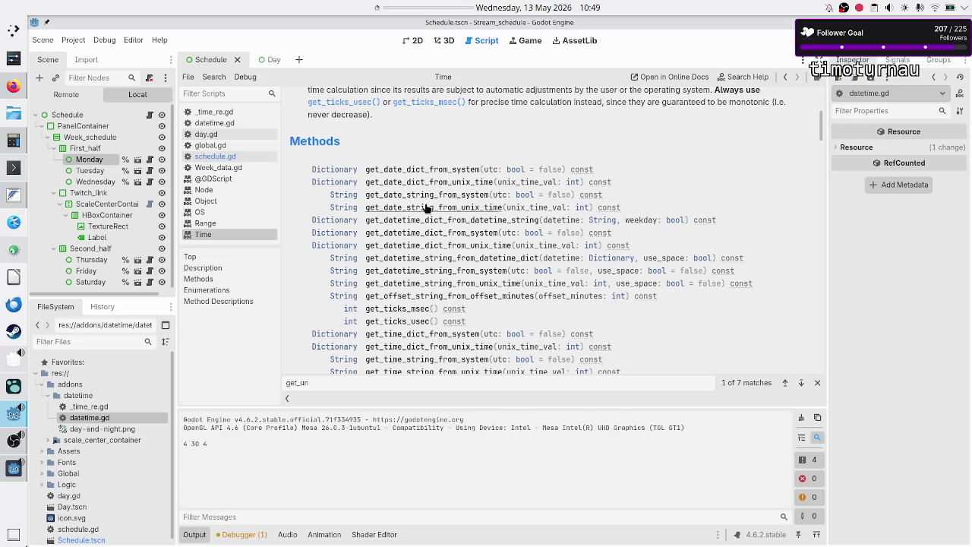
pyautogui.click(237, 168)
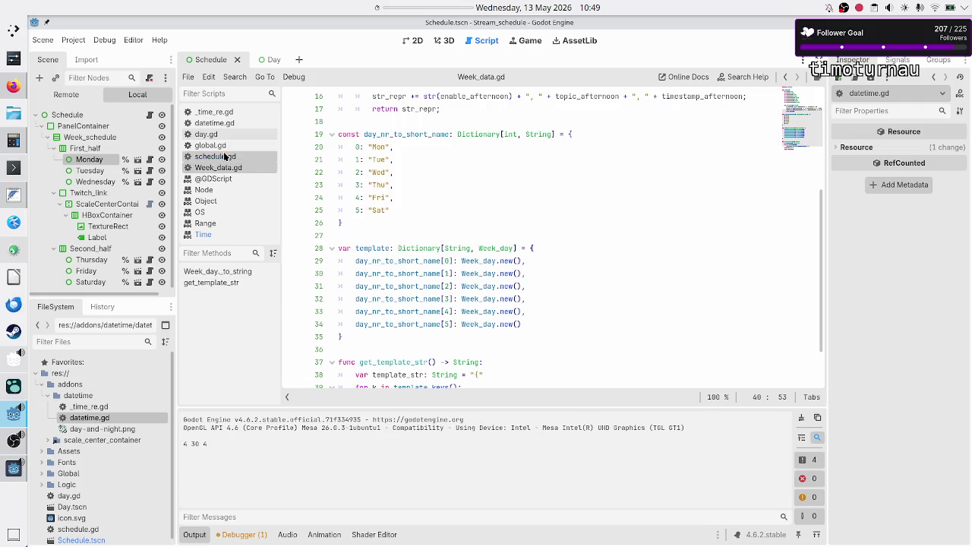
# In schedule.gd, inspect the past_date line and its printed weekday, day and month fields, then switch to the DateTime wiki
pyautogui.click(224, 157)
pyautogui.click(720, 313)
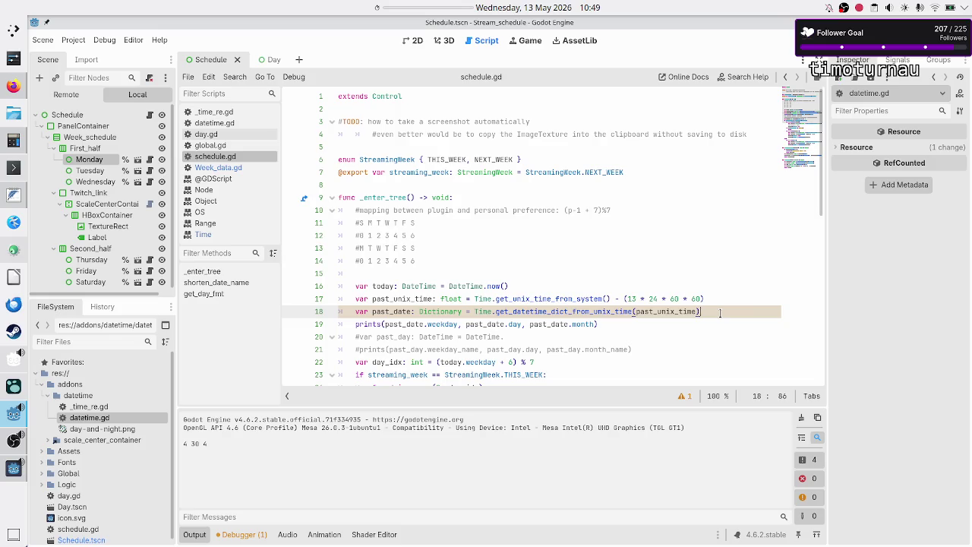
pyautogui.scroll(-4, 720, 259)
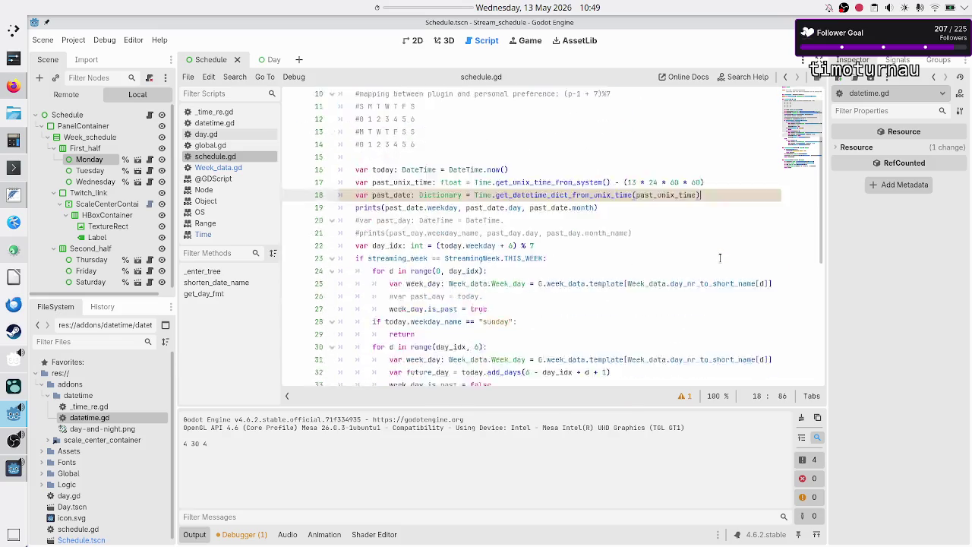
pyautogui.scroll(3, 720, 260)
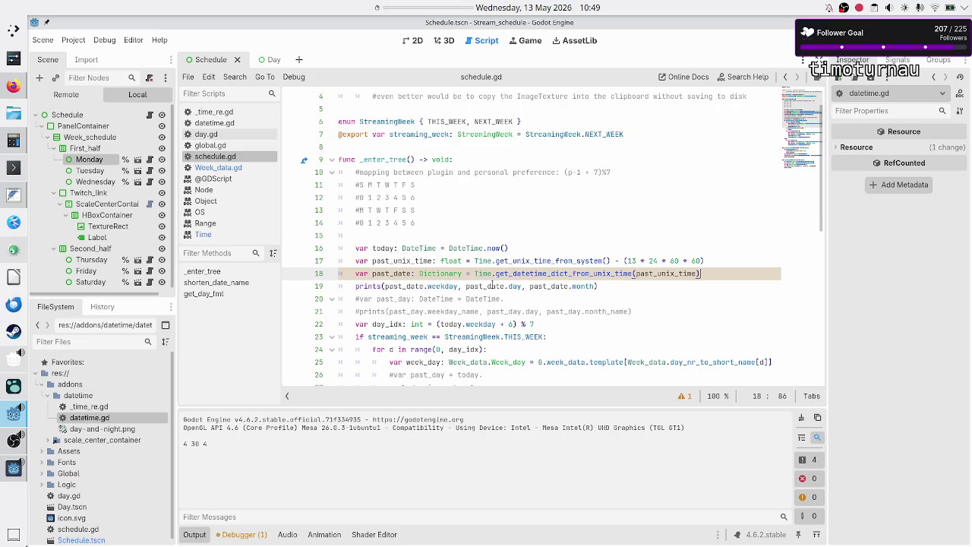
pyautogui.moveTo(430, 286); pyautogui.dragTo(581, 285)
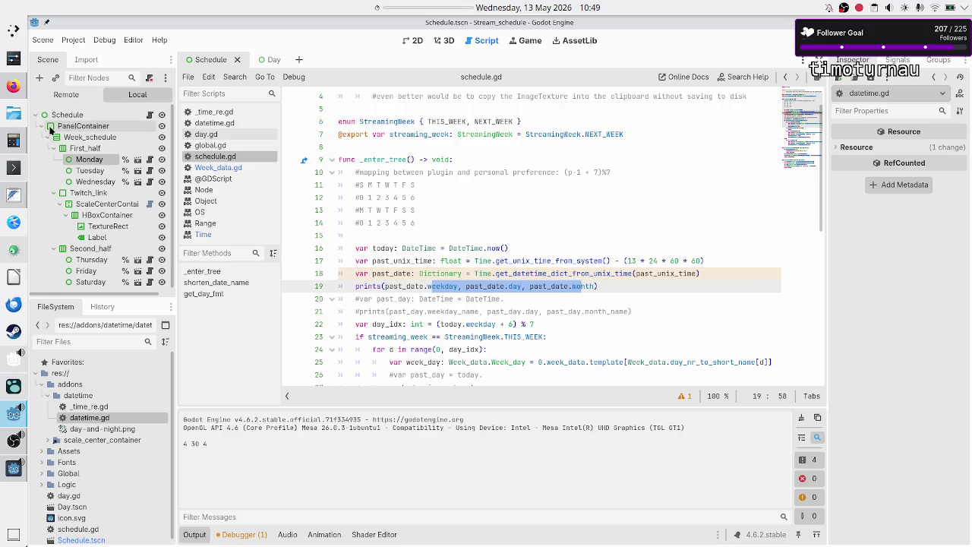
pyautogui.click(13, 87)
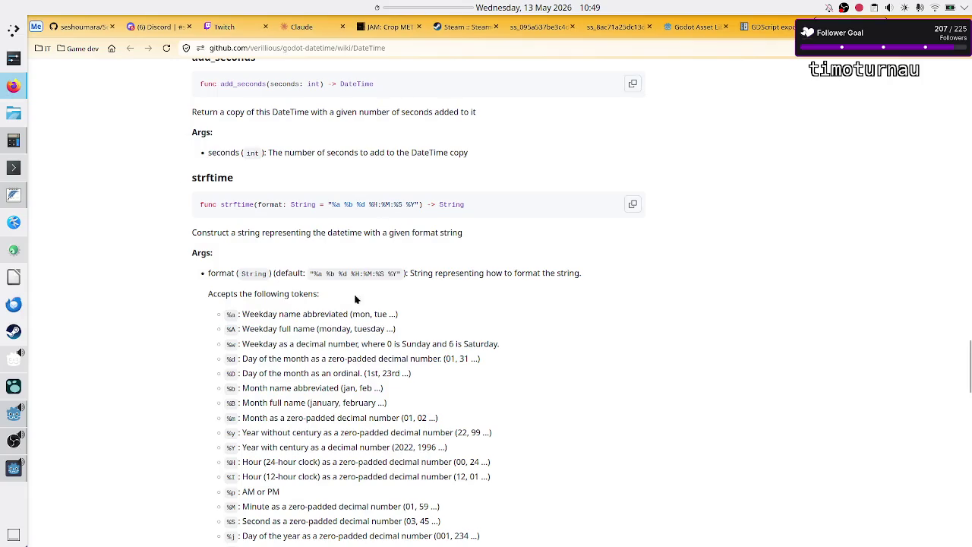
# Scroll through the DateTime wiki and jump to the 'datetime (static)' section
pyautogui.scroll(2, 307, 231)
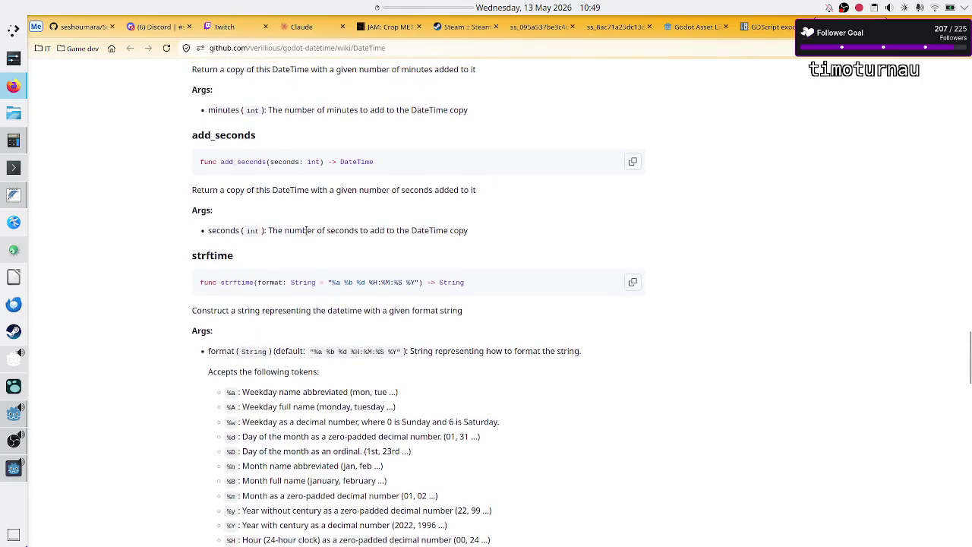
pyautogui.scroll(6, 307, 231)
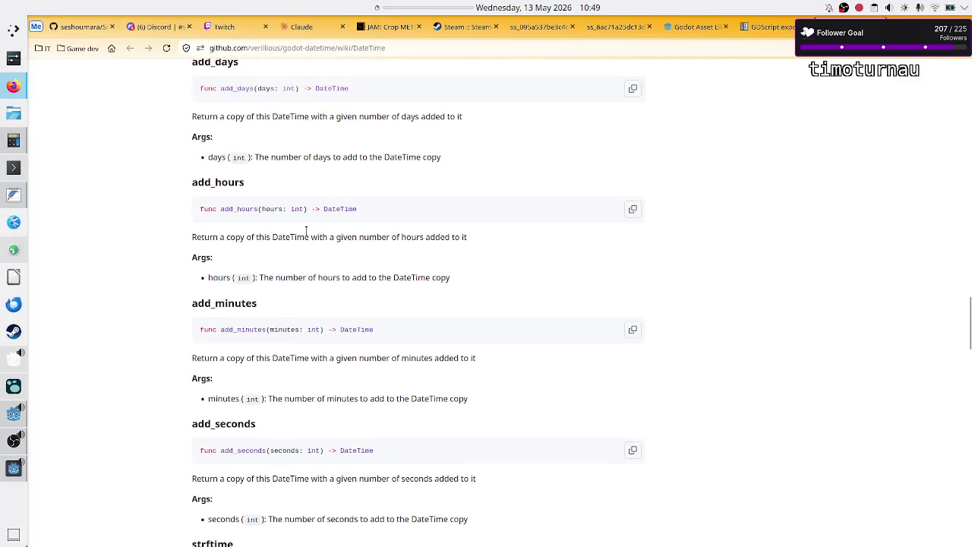
pyautogui.scroll(4, 307, 233)
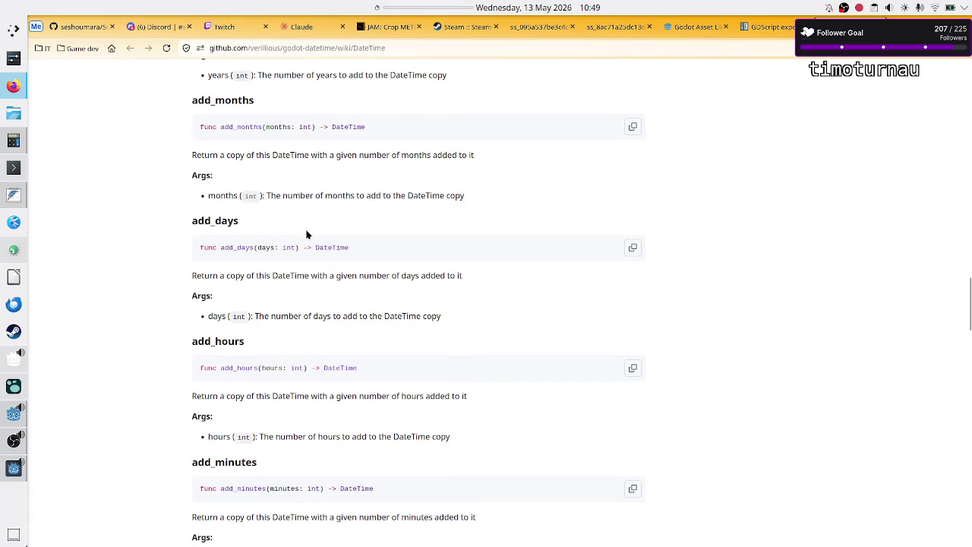
pyautogui.scroll(12, 307, 234)
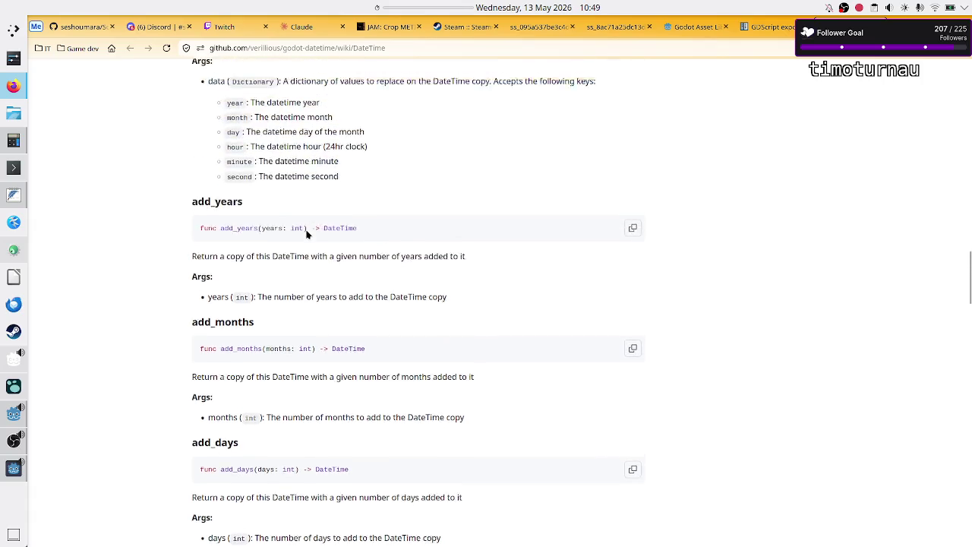
pyautogui.scroll(15, 307, 232)
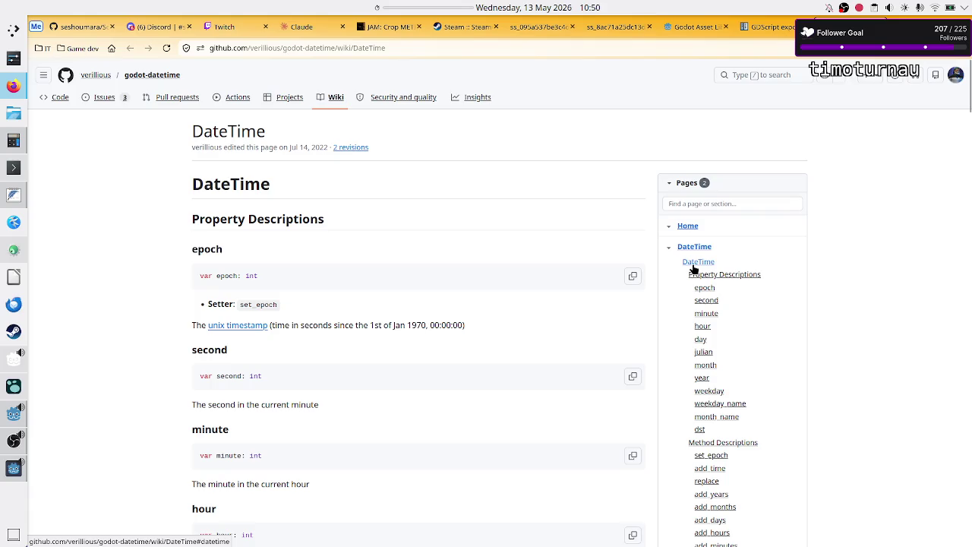
pyautogui.scroll(-3, 751, 459)
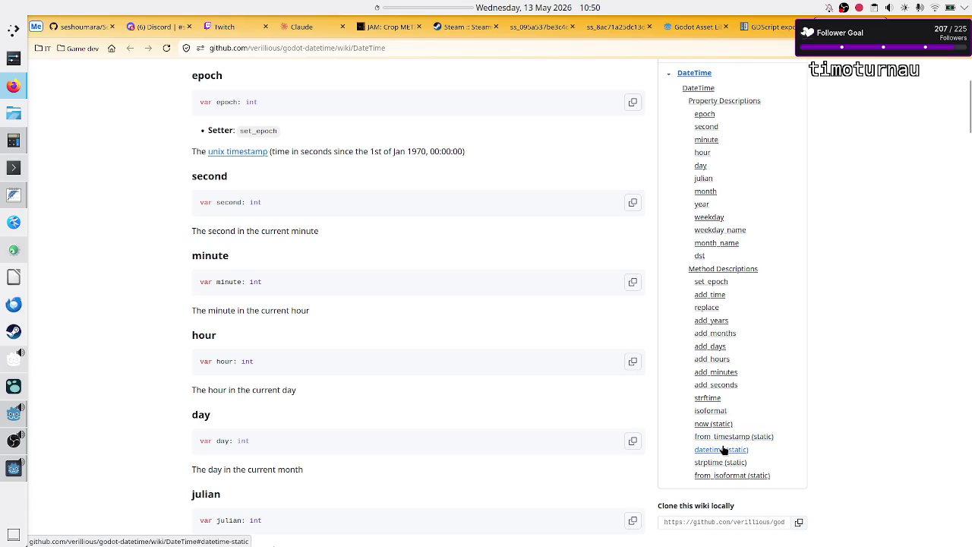
pyautogui.click(721, 450)
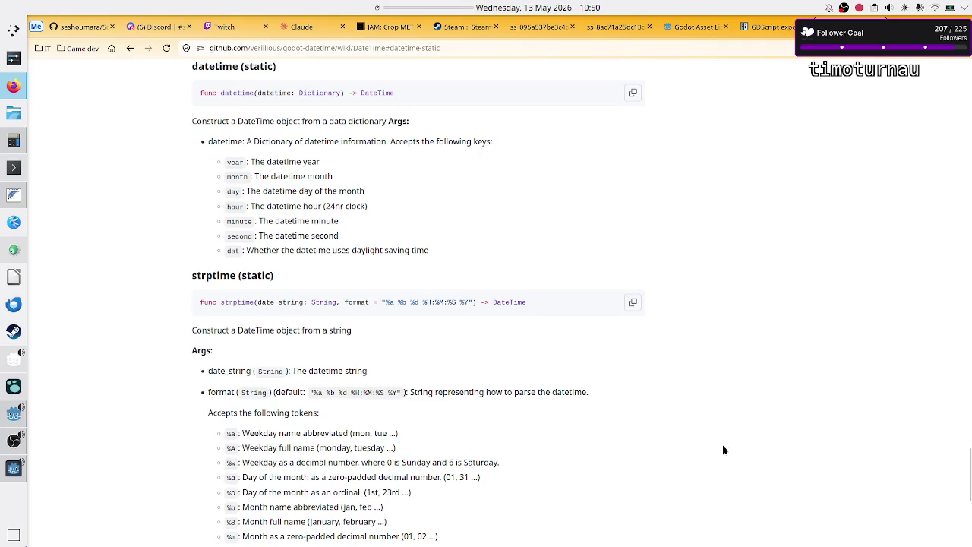
# Highlight the constructor's 'datetime: Dictionary' parameter and its description
pyautogui.doubleClick(227, 93)
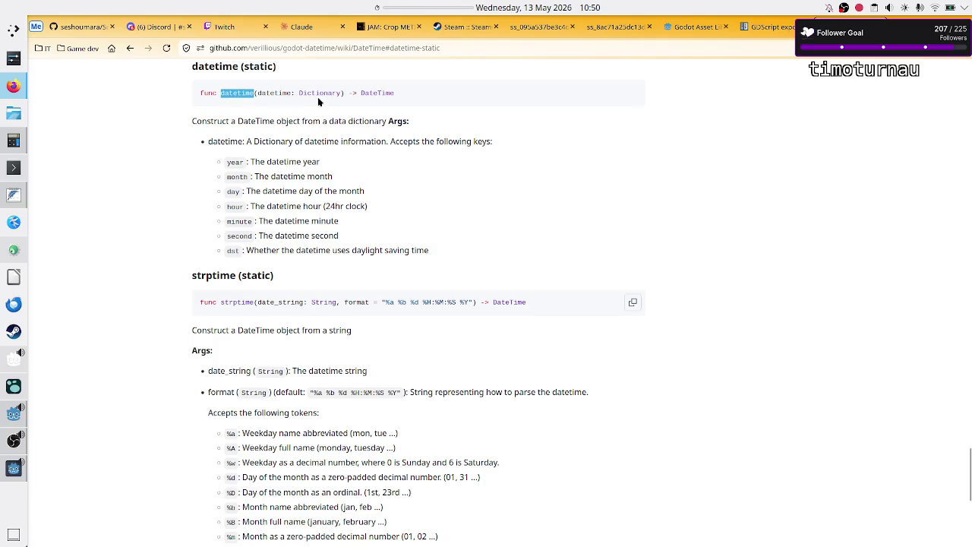
pyautogui.moveTo(324, 92); pyautogui.dragTo(263, 93)
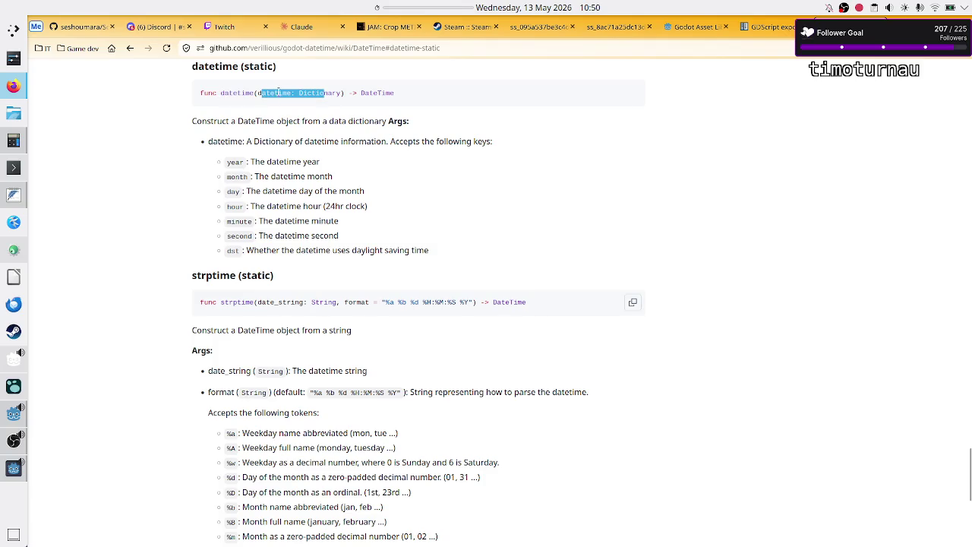
pyautogui.click(317, 92)
pyautogui.moveTo(333, 93); pyautogui.dragTo(263, 96)
pyautogui.moveTo(301, 143); pyautogui.dragTo(384, 143)
pyautogui.click(382, 144)
# Review the accepted year through second keys, then return to the prints line in schedule.gd
pyautogui.moveTo(231, 161)
pyautogui.mouseDown()
pyautogui.moveTo(262, 190)
pyautogui.moveTo(279, 236)
pyautogui.mouseUp()
pyautogui.click(306, 246)
pyautogui.moveTo(341, 236)
pyautogui.mouseDown()
pyautogui.moveTo(251, 202)
pyautogui.moveTo(251, 172)
pyautogui.mouseUp()
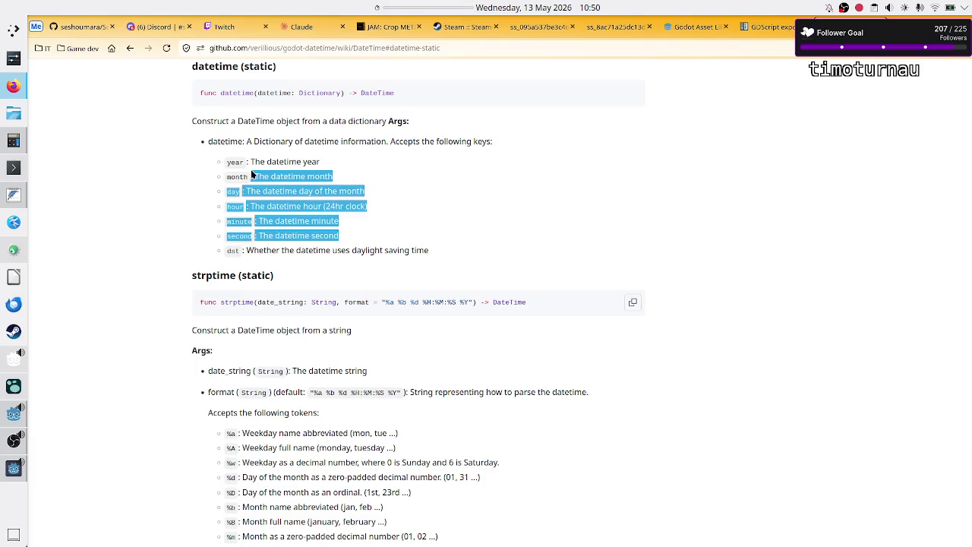
pyautogui.doubleClick(212, 69)
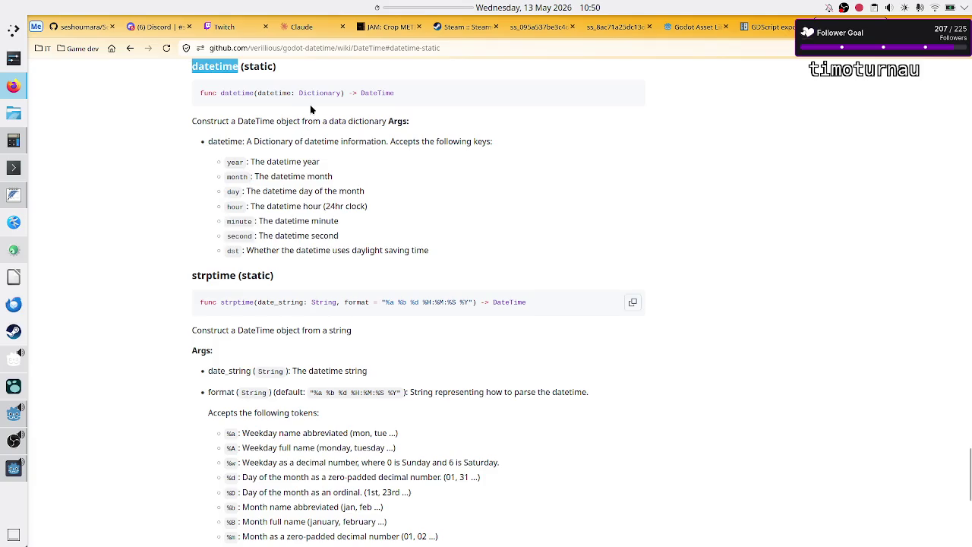
pyautogui.moveTo(200, 93); pyautogui.dragTo(287, 93)
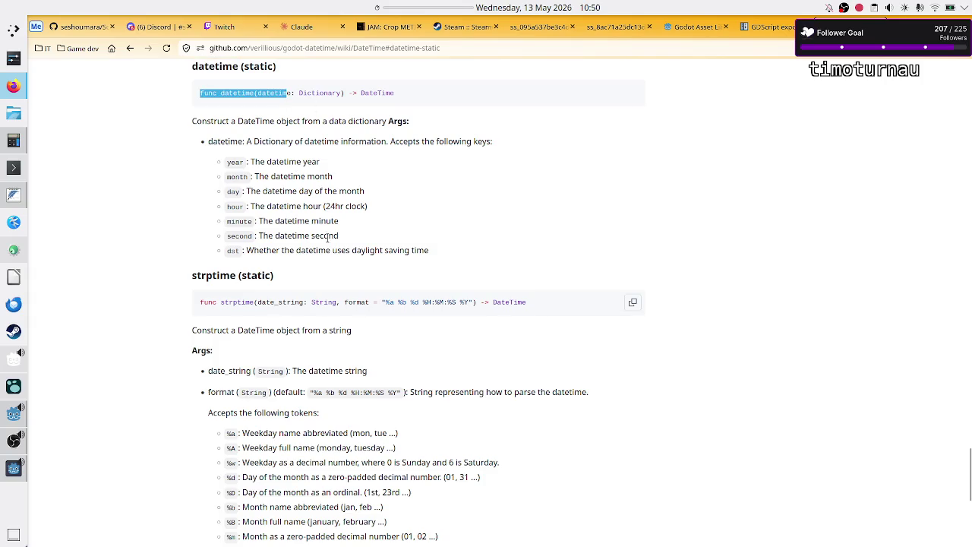
pyautogui.click(401, 250)
pyautogui.moveTo(289, 162); pyautogui.dragTo(317, 215)
pyautogui.click(317, 216)
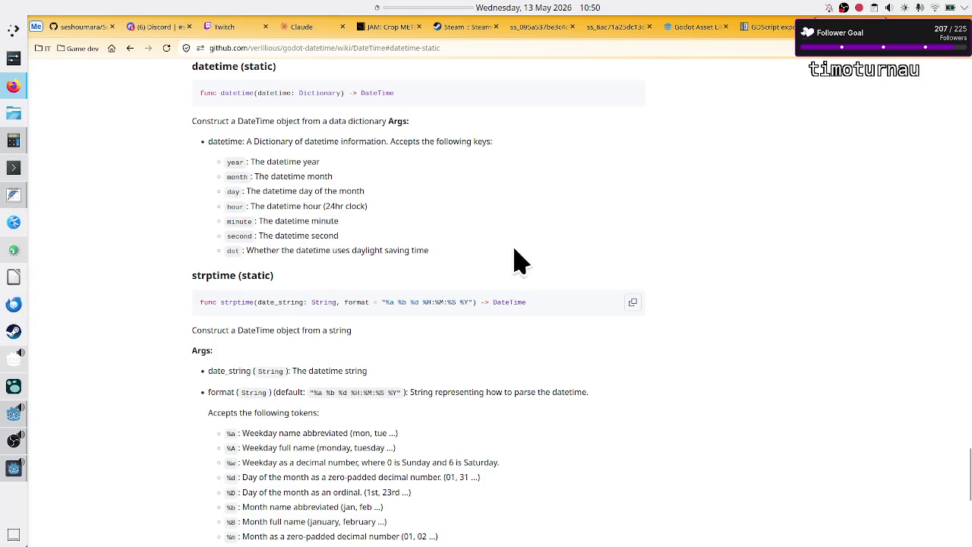
pyautogui.hotkey('alt', 'Tab')
pyautogui.click(619, 287)
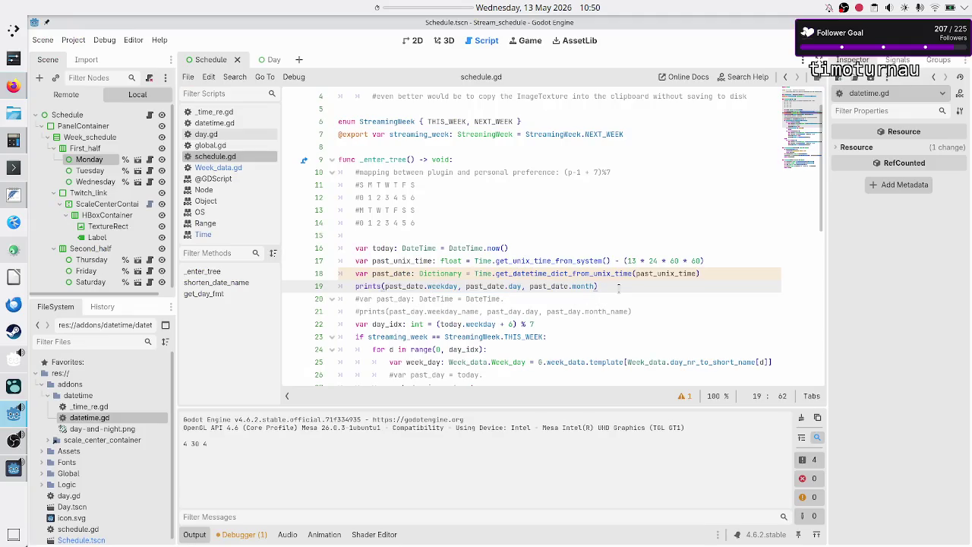
# Rename line 18's variable to past_day_dict and start a new var line below it
pyautogui.hotkey('shift', 'Home')
pyautogui.press('Up')
pyautogui.press('Home')
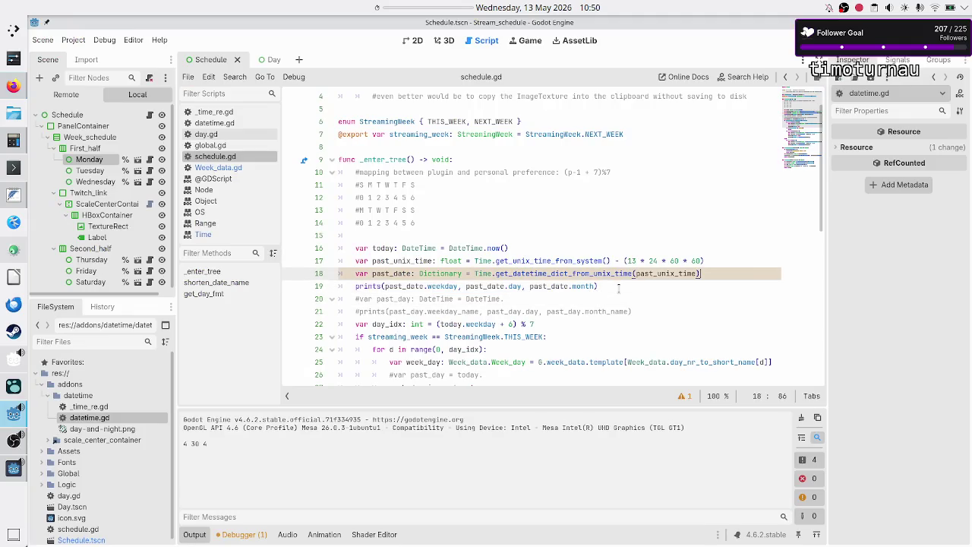
pyautogui.press('Right')
pyautogui.press('Right')
pyautogui.press('Right')
pyautogui.write('_dict')
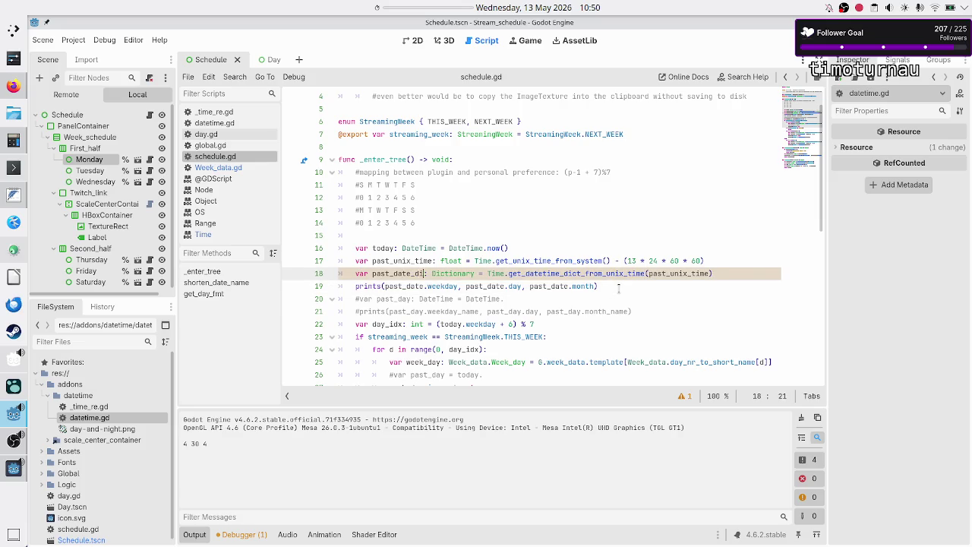
pyautogui.press('End')
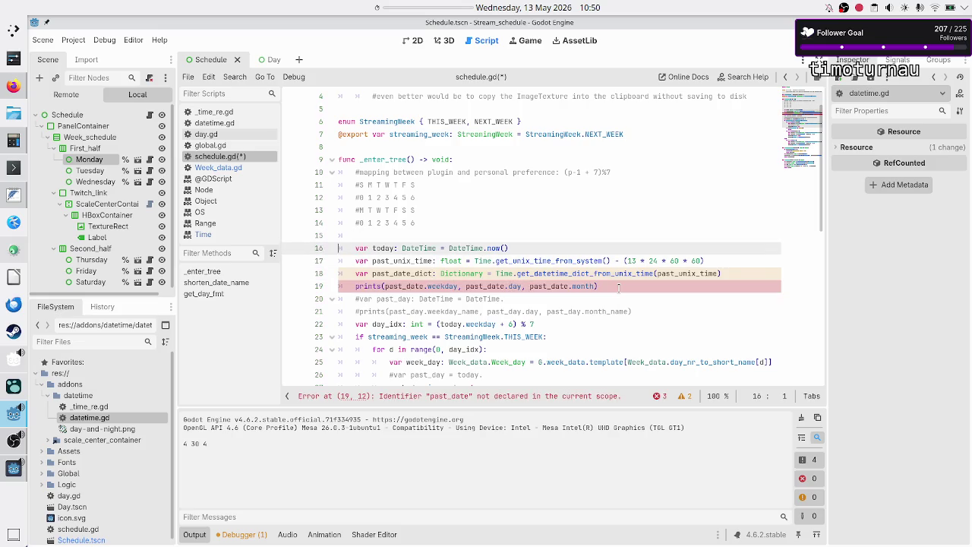
pyautogui.press('Return')
pyautogui.write('va')
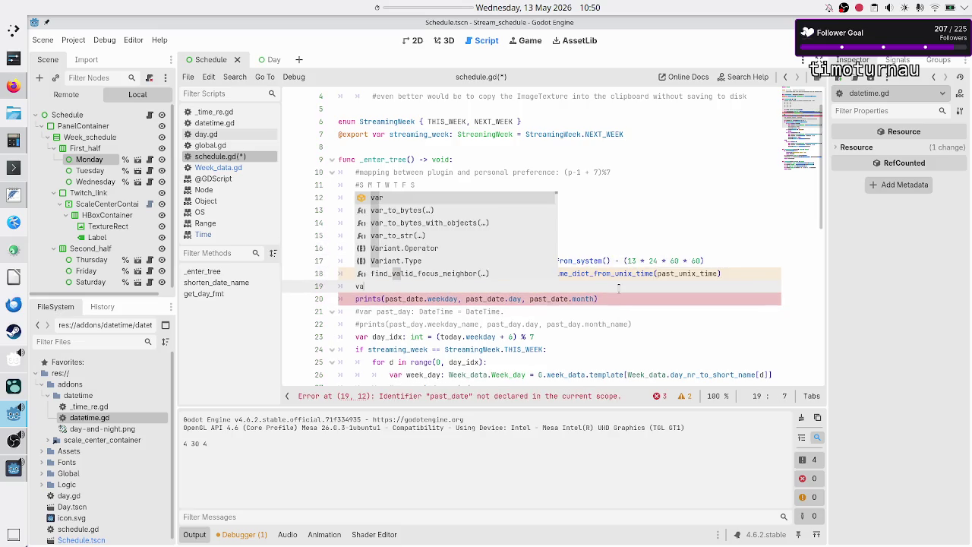
pyautogui.write('r paste')
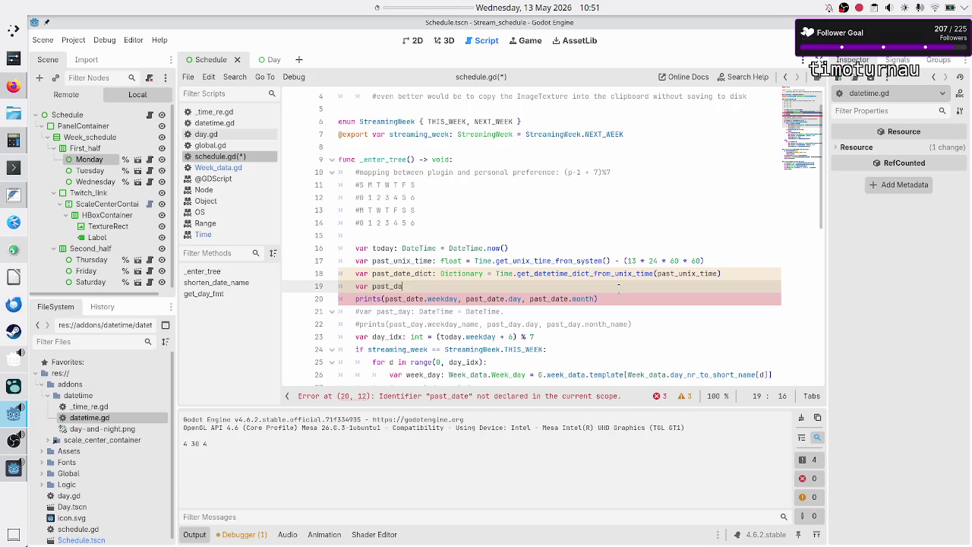
pyautogui.press('Up')
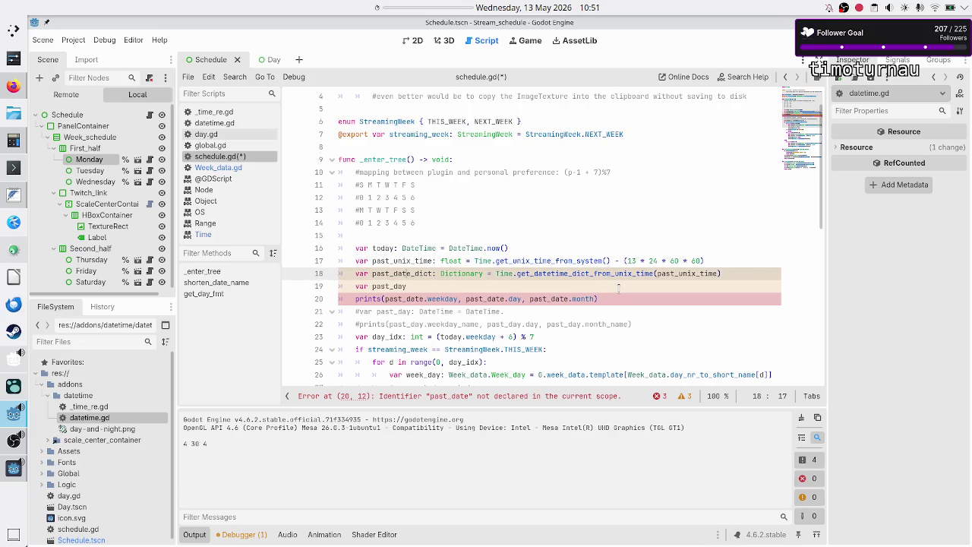
pyautogui.press('BackSpace')
pyautogui.press('BackSpace')
pyautogui.write('y')
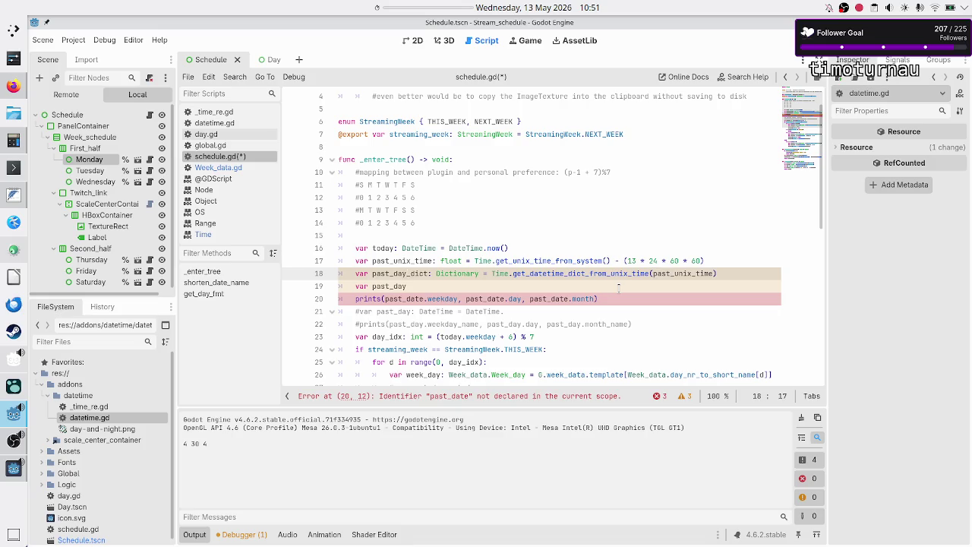
pyautogui.press('Down')
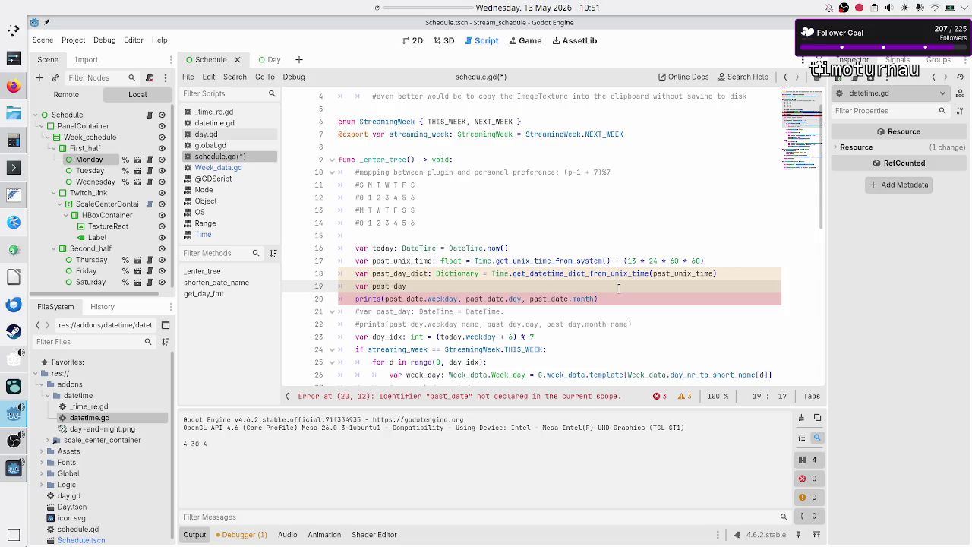
# Write line 19 as var past_day: DateTime = DateTime.new(), checking the DateTime docs
pyautogui.write(': DateT')
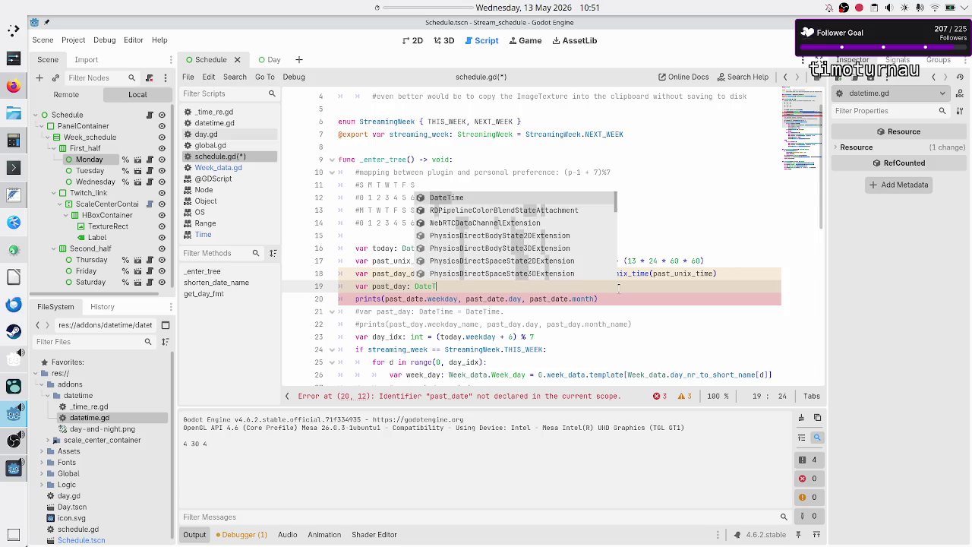
pyautogui.press('Return')
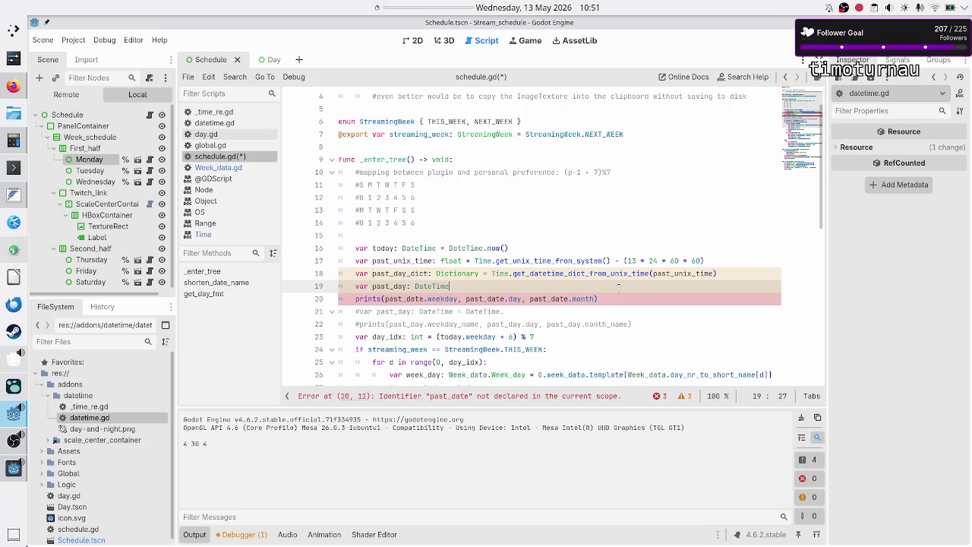
pyautogui.write('.fro')
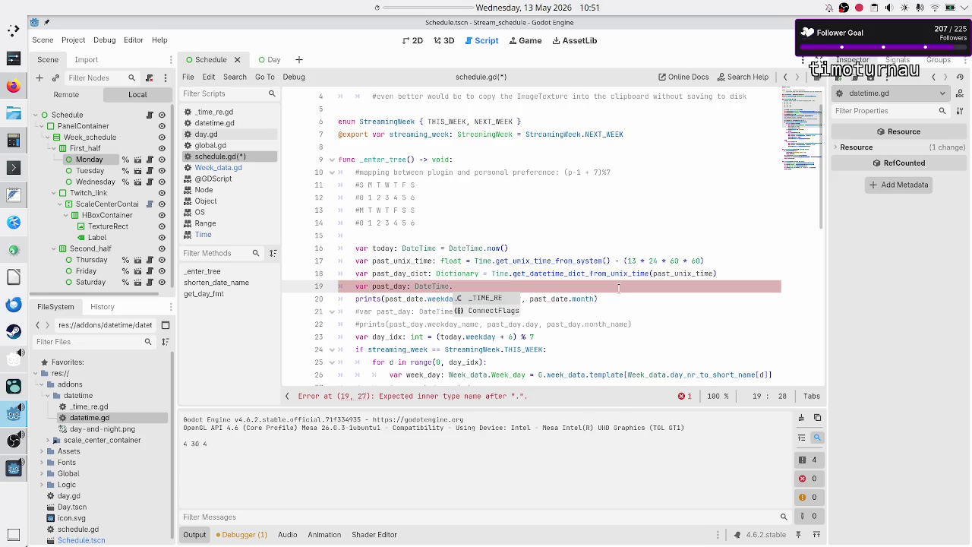
pyautogui.hotkey('alt', 'Tab')
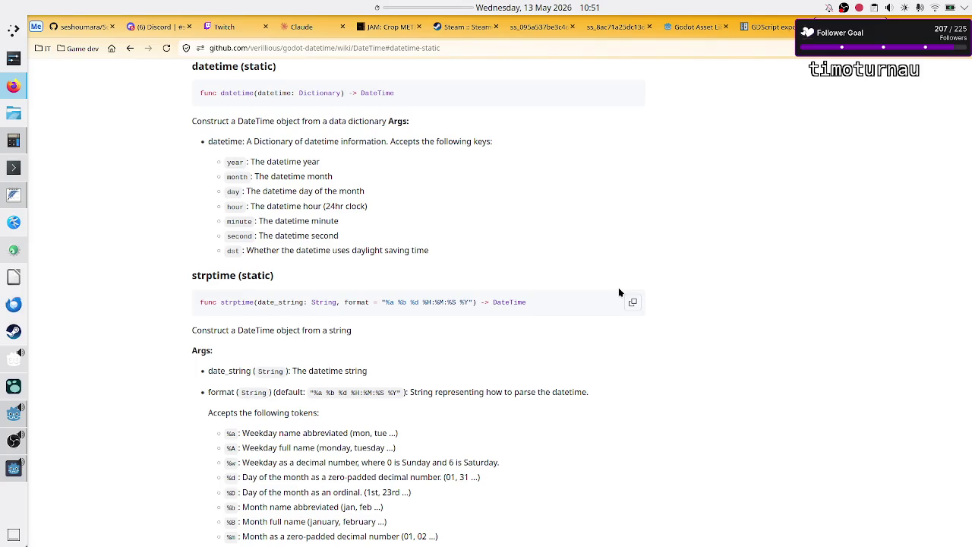
pyautogui.hotkey('alt', 'Tab')
pyautogui.press('BackSpace')
pyautogui.press('BackSpace')
pyautogui.press('BackSpace')
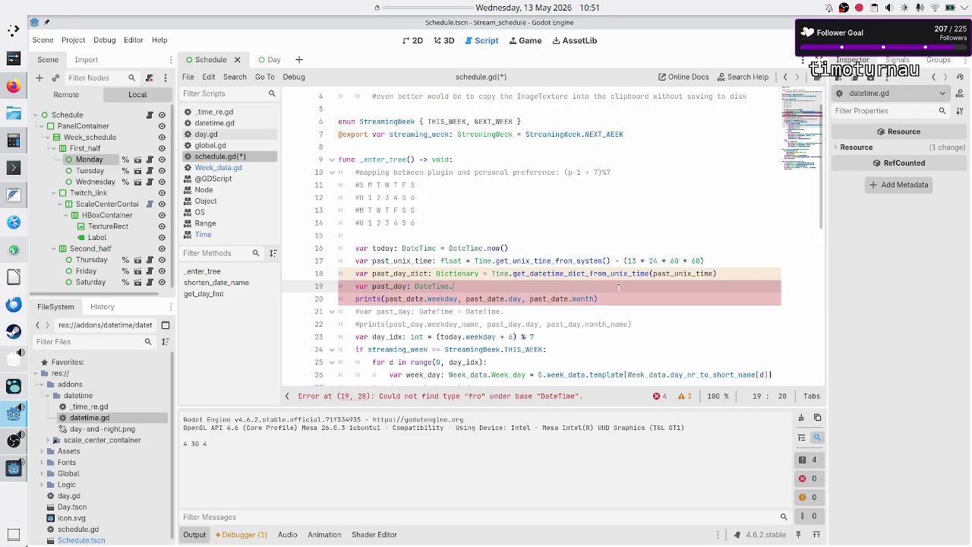
pyautogui.write('new(')
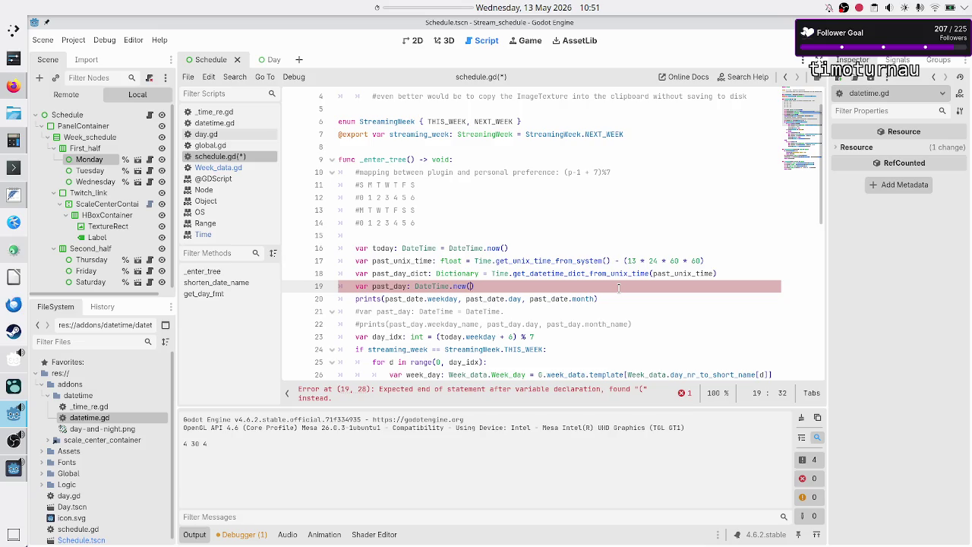
pyautogui.write(')')
pyautogui.press('Left')
pyautogui.press('Left')
pyautogui.press('Left')
pyautogui.write('= Date')
pyautogui.write('Time')
pyautogui.press('Right')
pyautogui.press('Right')
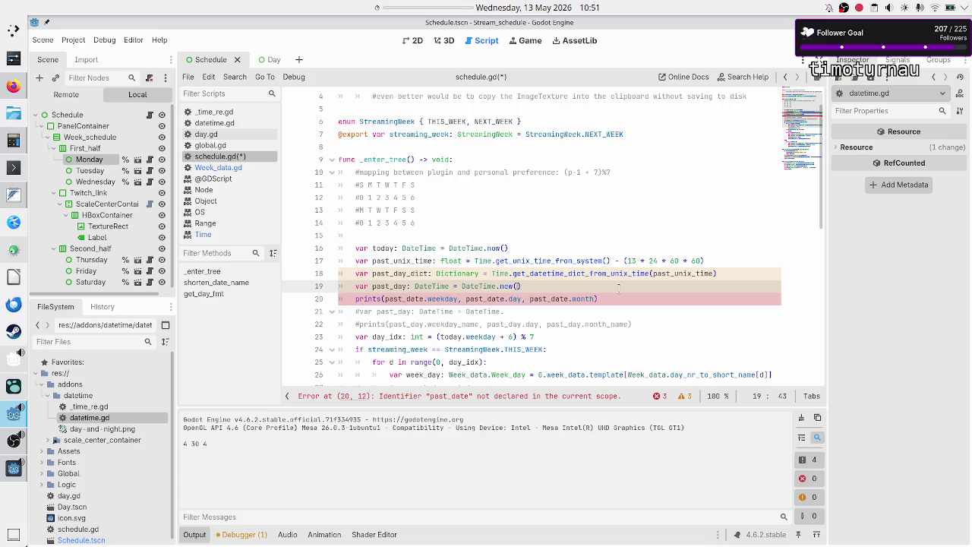
pyautogui.press('Right')
pyautogui.press('Delete')
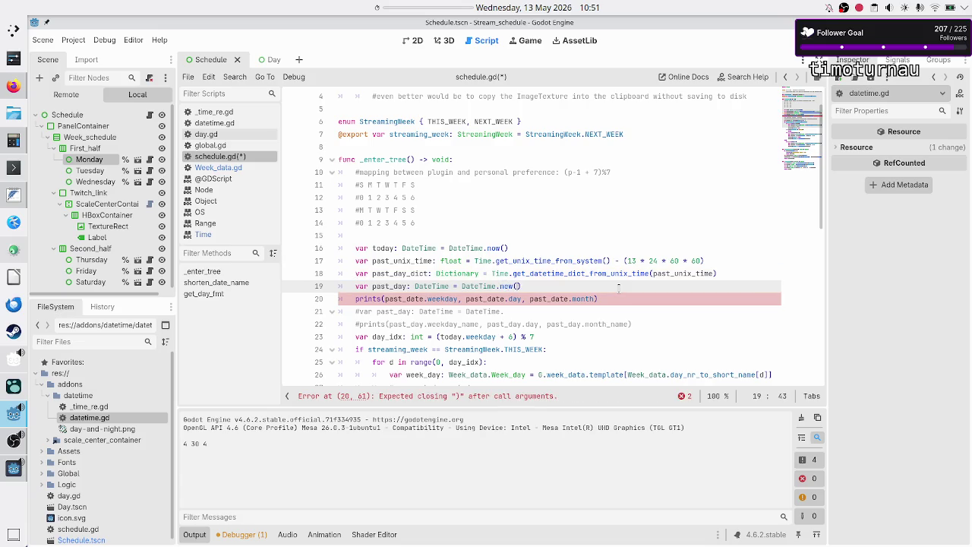
pyautogui.press('BackSpace')
pyautogui.write('(')
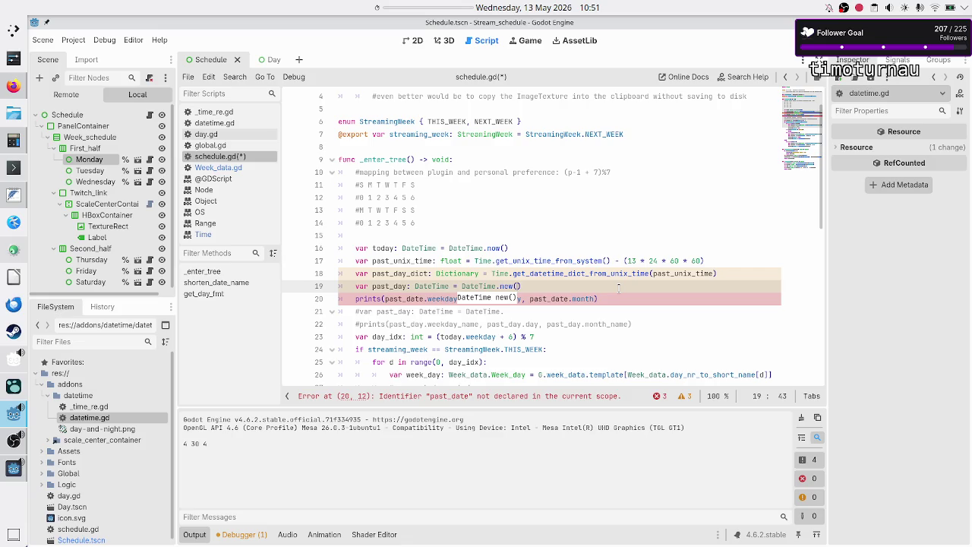
# Replace new() with the DateTime.datetime(past_day_dict) constructor
pyautogui.press('BackSpace')
pyautogui.press('BackSpace')
pyautogui.press('BackSpace')
pyautogui.press('Down')
pyautogui.press('Down')
pyautogui.press('Up')
pyautogui.press('Down')
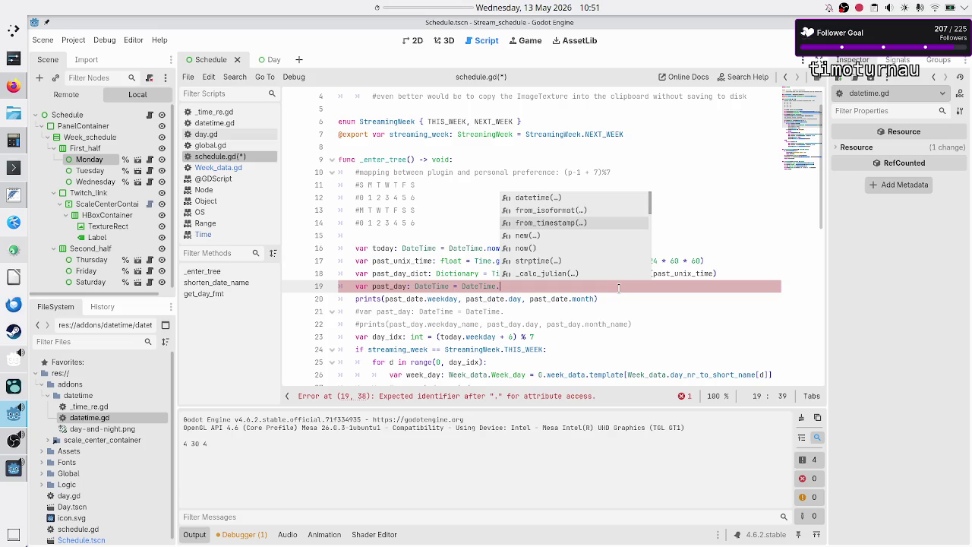
pyautogui.hotkey('alt', 'Tab')
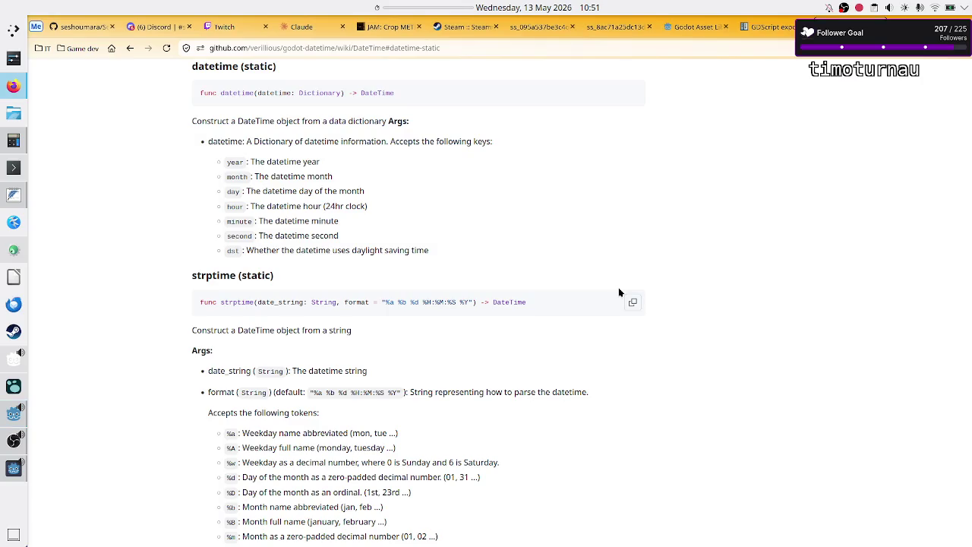
pyautogui.hotkey('alt', 'Tab')
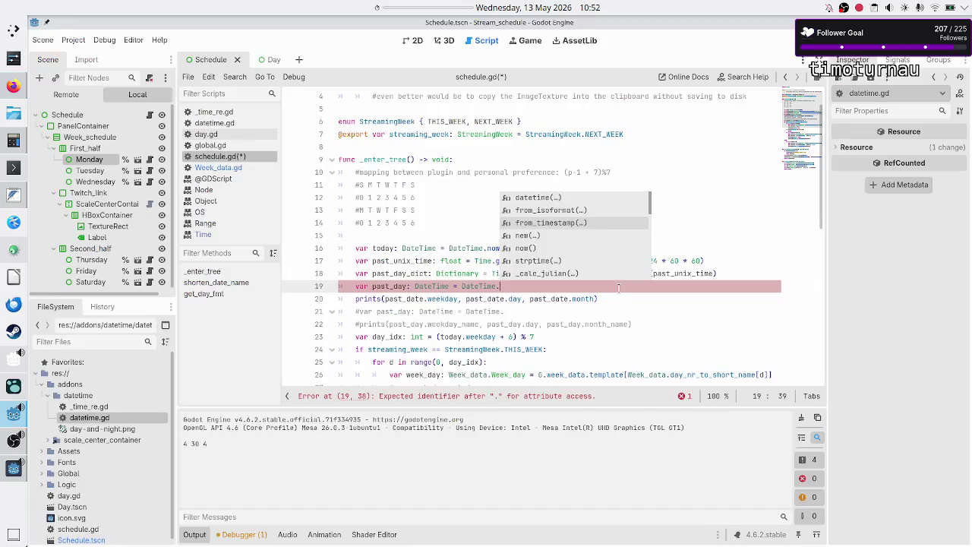
pyautogui.press('Up')
pyautogui.press('Up')
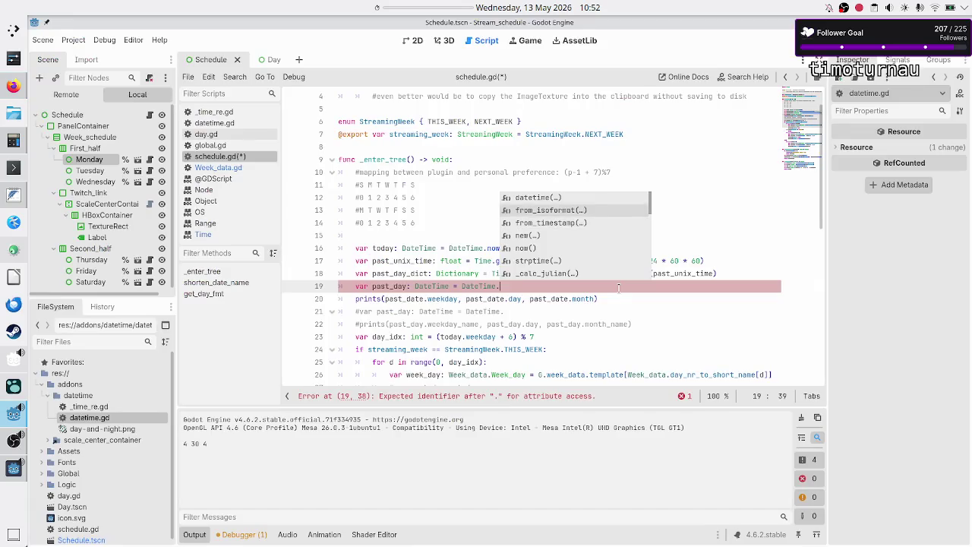
pyautogui.press('Return')
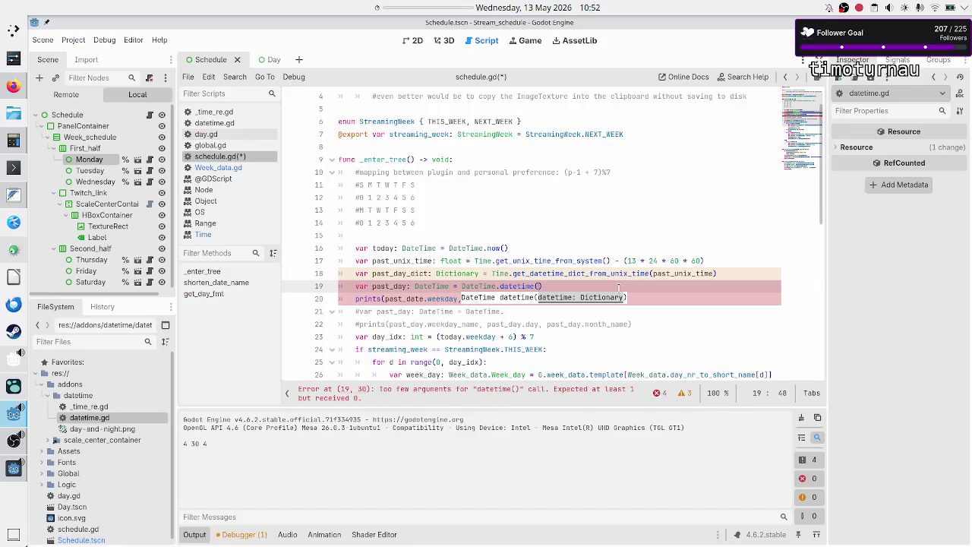
pyautogui.write('past_day')
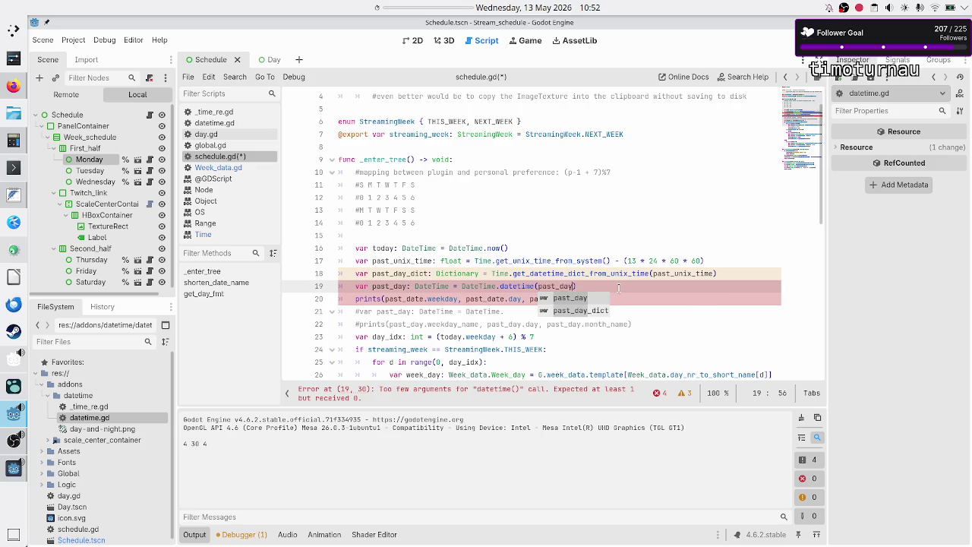
pyautogui.press('Down')
pyautogui.press('Return')
# Rename the three past_date references in the prints line to past_day and save the script
pyautogui.press('Down')
pyautogui.press('Home')
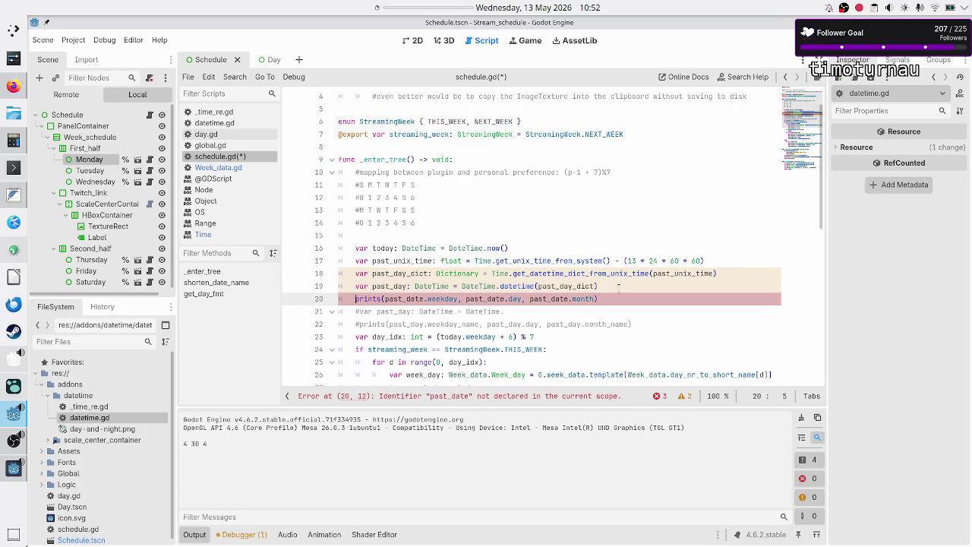
pyautogui.hotkey('ctrl', 'Right')
pyautogui.hotkey('ctrl', 'Right')
pyautogui.hotkey('ctrl', 'Right')
pyautogui.press('BackSpace')
pyautogui.press('BackSpace')
pyautogui.write('y')
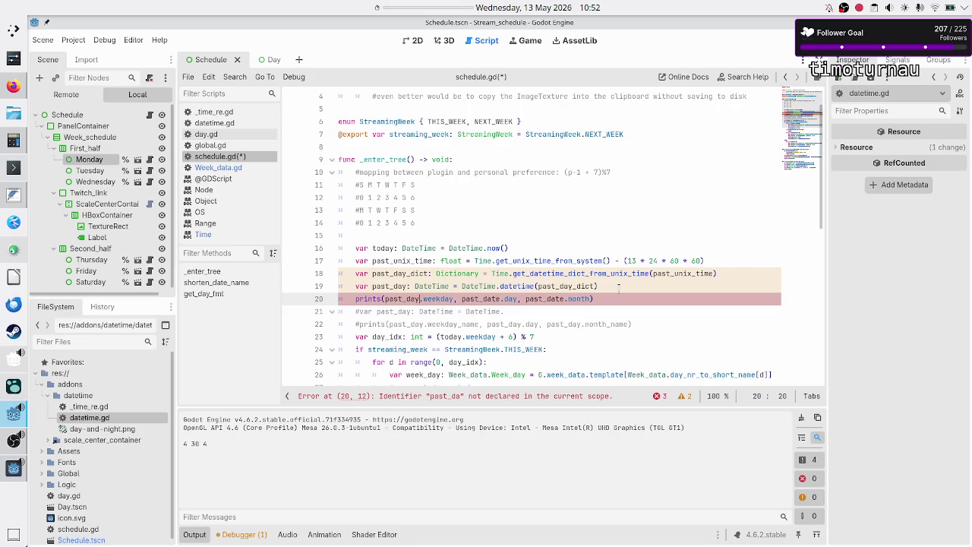
pyautogui.press('Right')
pyautogui.press('Right')
pyautogui.press('Right')
pyautogui.press('Right')
pyautogui.press('Right')
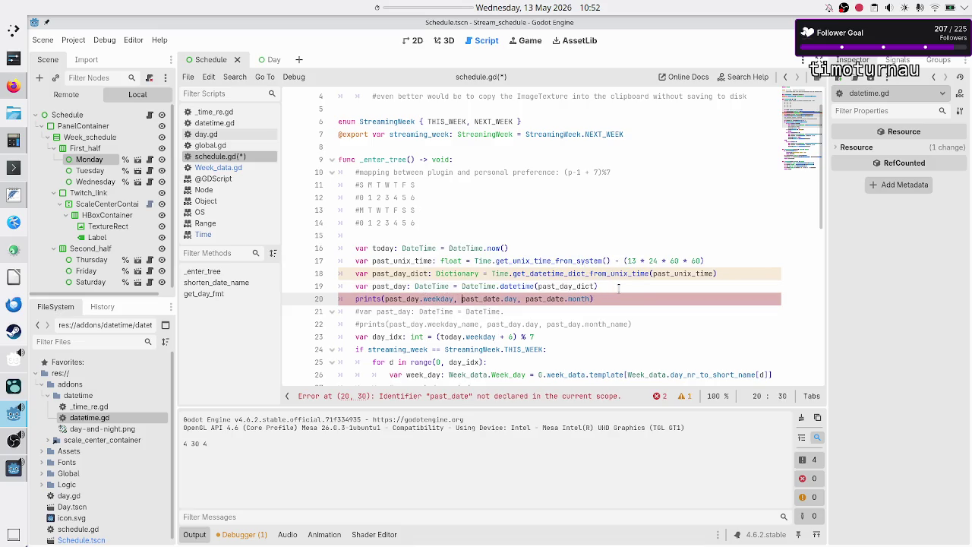
pyautogui.press('BackSpace')
pyautogui.press('BackSpace')
pyautogui.press('BackSpace')
pyautogui.write('ay')
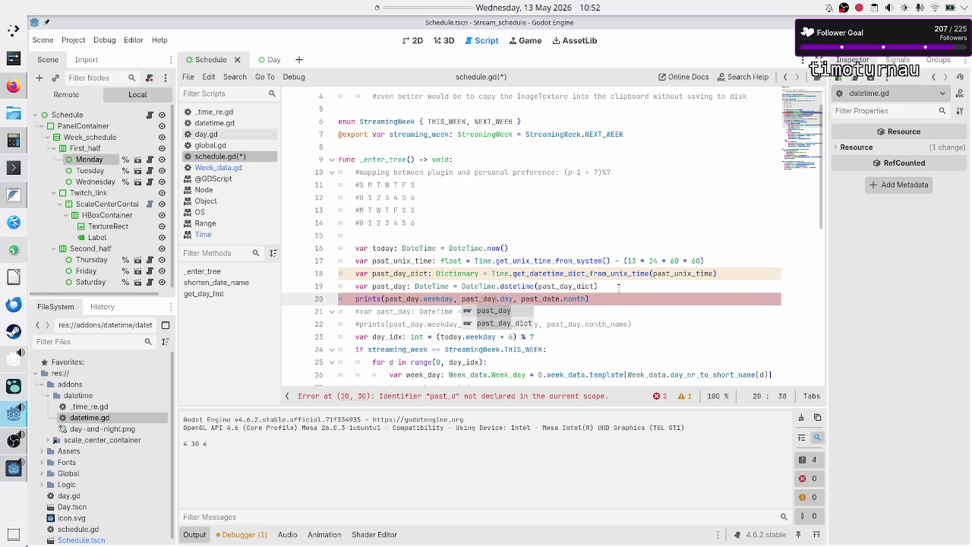
pyautogui.press('Right')
pyautogui.press('Right')
pyautogui.press('Right')
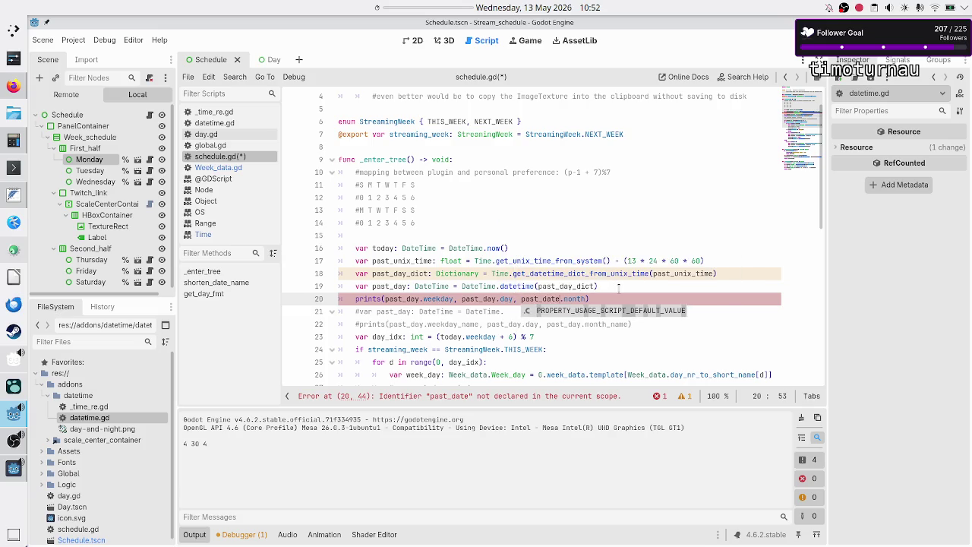
pyautogui.press('BackSpace')
pyautogui.press('BackSpace')
pyautogui.write('y')
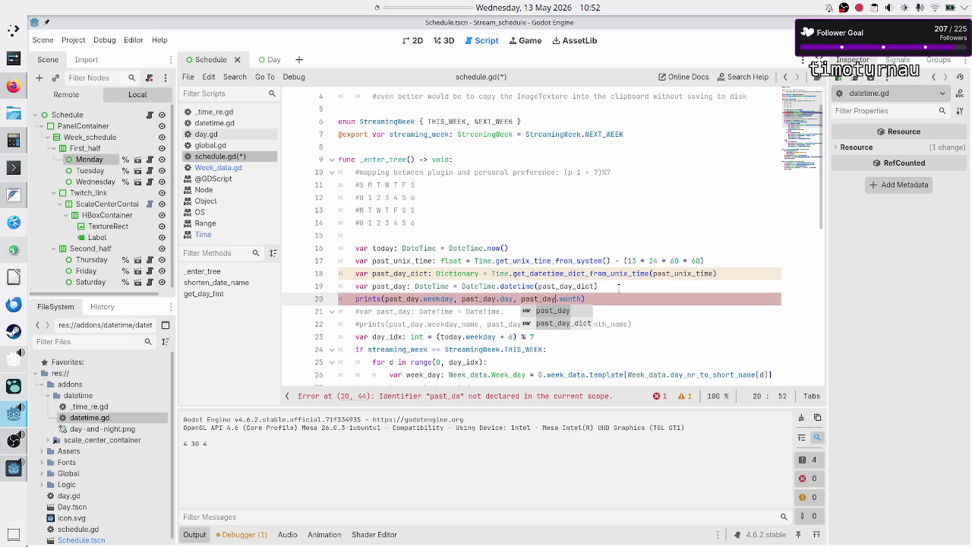
pyautogui.hotkey('ctrl', 's')
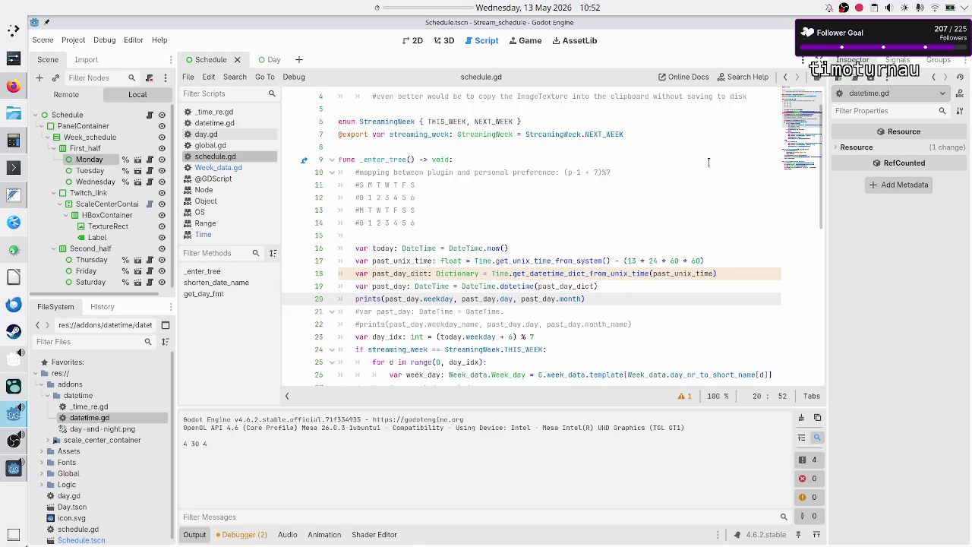
pyautogui.press('F6')
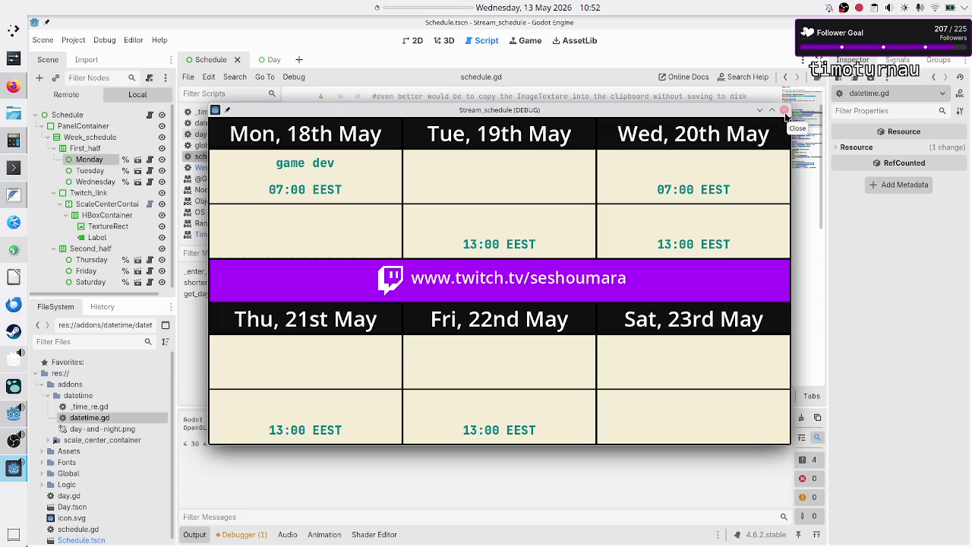
pyautogui.click(785, 114)
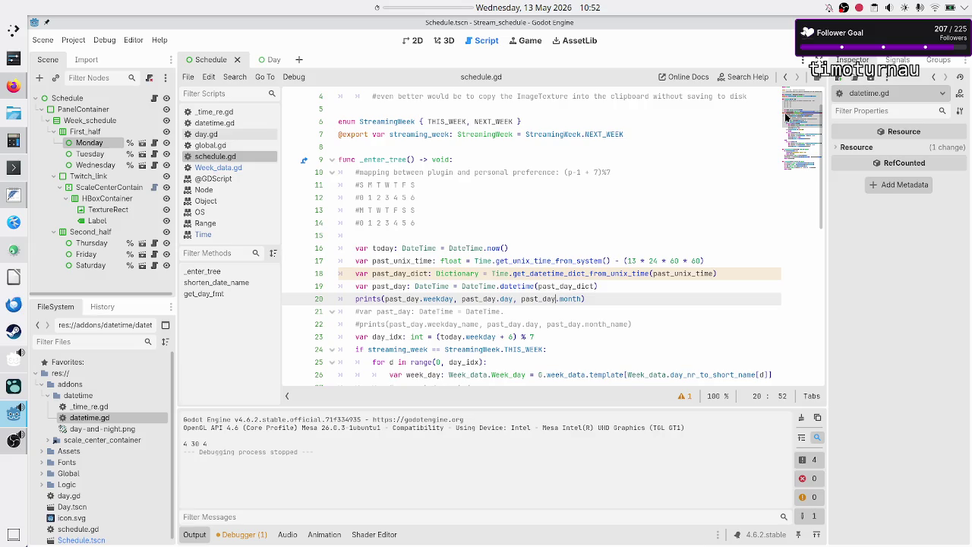
pyautogui.press('Right')
pyautogui.press('Right')
pyautogui.write('_')
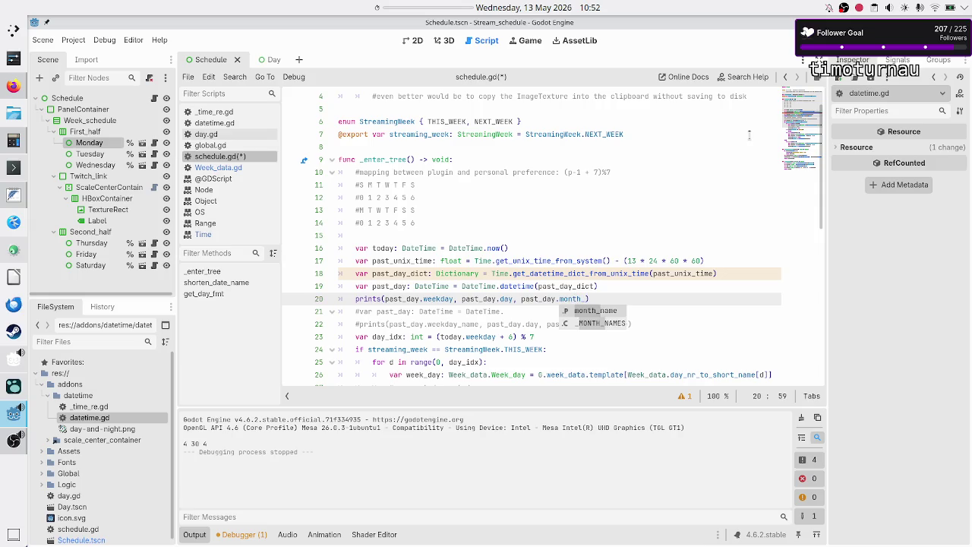
pyautogui.press('Return')
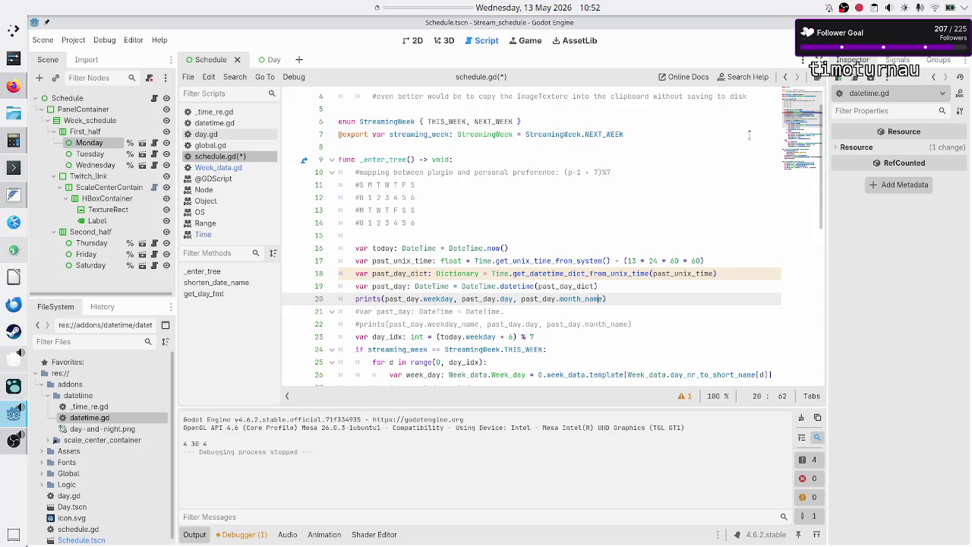
pyautogui.press('Left')
pyautogui.press('Left')
pyautogui.press('Left')
pyautogui.press('BackSpace')
pyautogui.write('y')
pyautogui.press('Left')
pyautogui.press('Left')
pyautogui.press('Left')
pyautogui.write('_name')
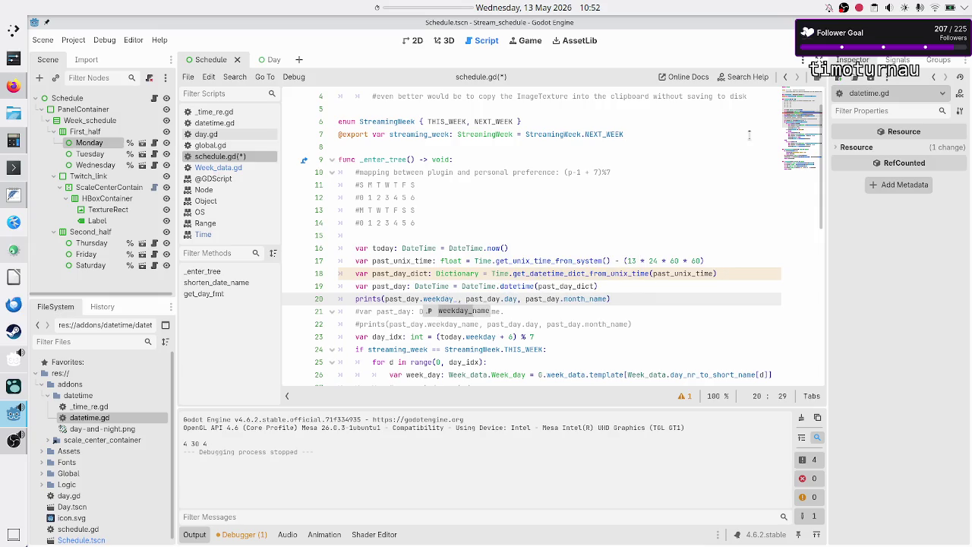
pyautogui.press('F5')
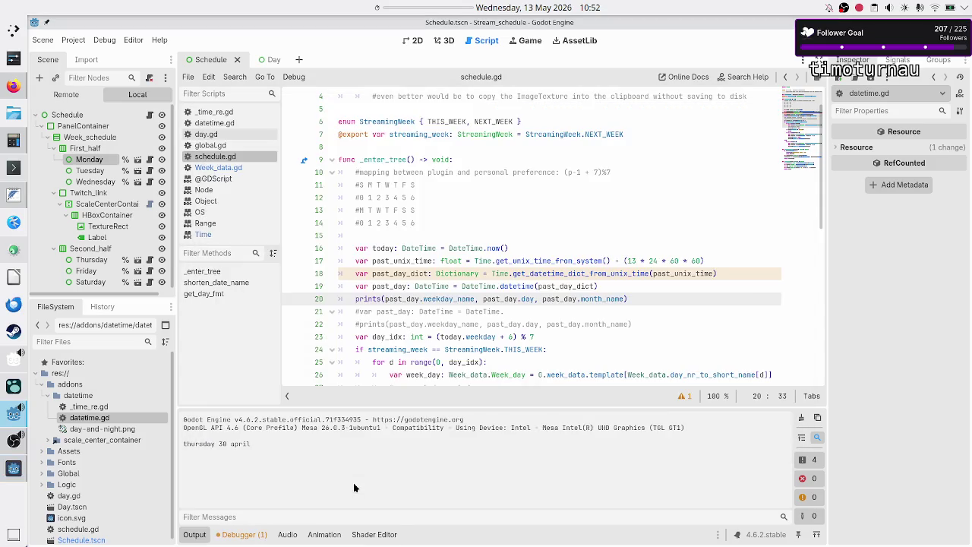
pyautogui.click(540, 4)
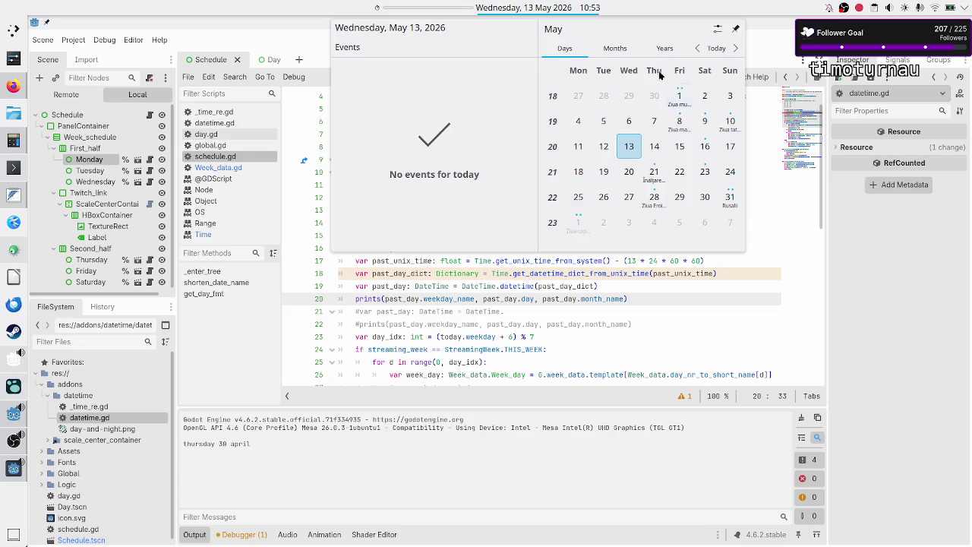
pyautogui.click(738, 272)
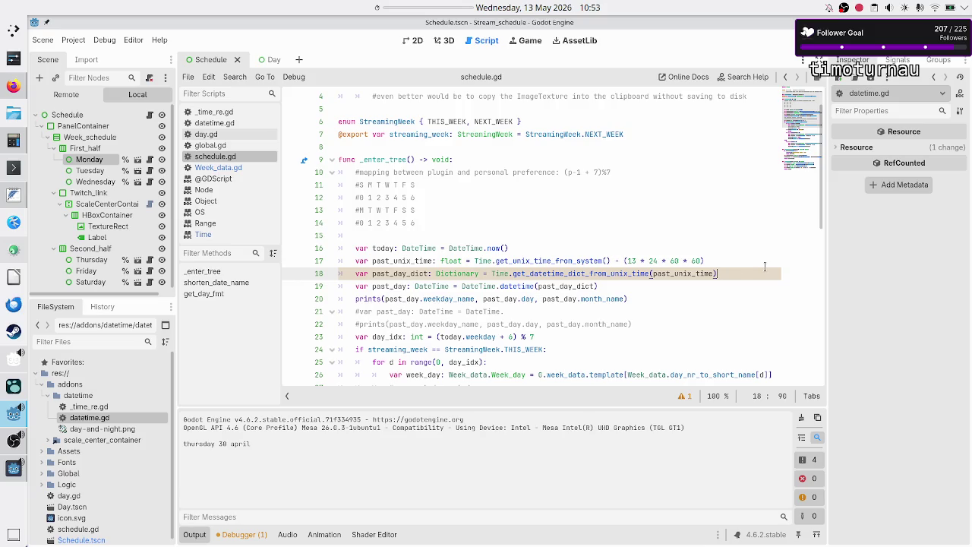
pyautogui.press('Up')
pyautogui.press('Up')
# Cut the three past-day calculation lines 17–19
pyautogui.press('Down')
pyautogui.press('Home')
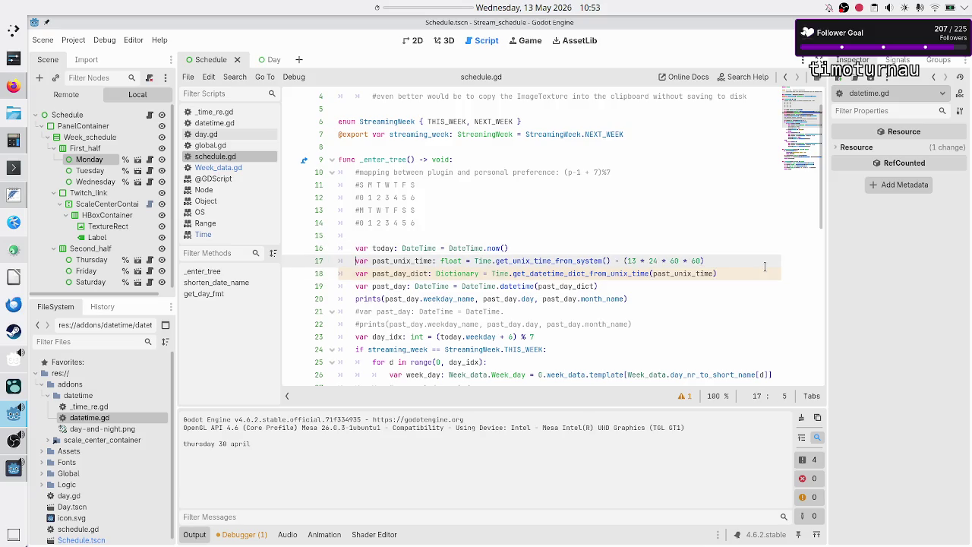
pyautogui.hotkey('shift', 'Down')
pyautogui.hotkey('shift', 'Down')
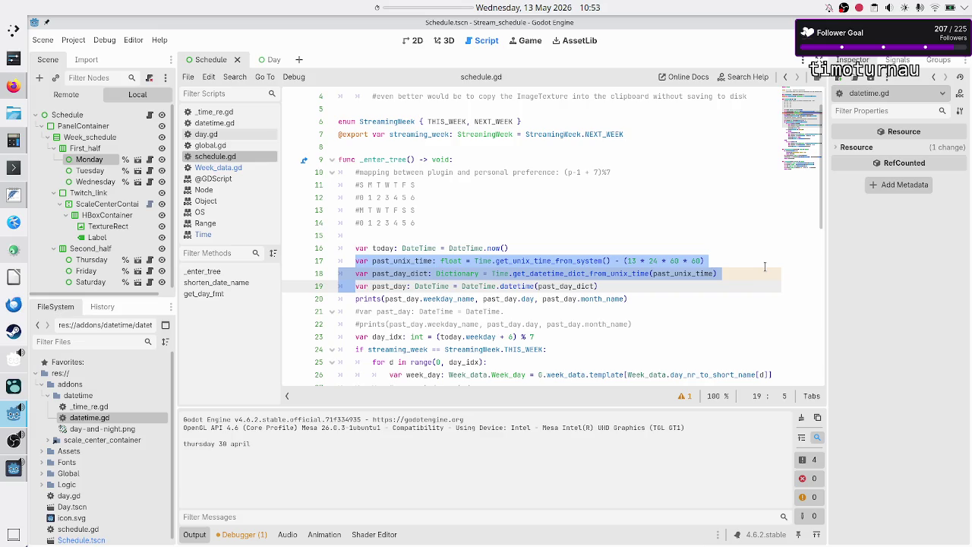
pyautogui.hotkey('shift', 'End')
pyautogui.hotkey('ctrl', 'c')
pyautogui.press('Delete')
# Delete the leftover debug print and commented print lines
pyautogui.press('Down')
pyautogui.press('Home')
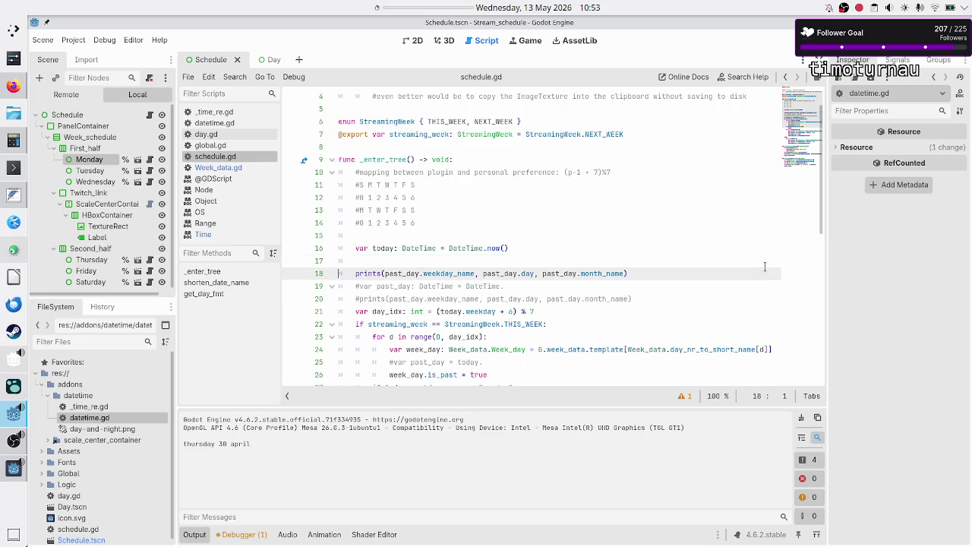
pyautogui.hotkey('shift', 'Down')
pyautogui.hotkey('shift', 'Down')
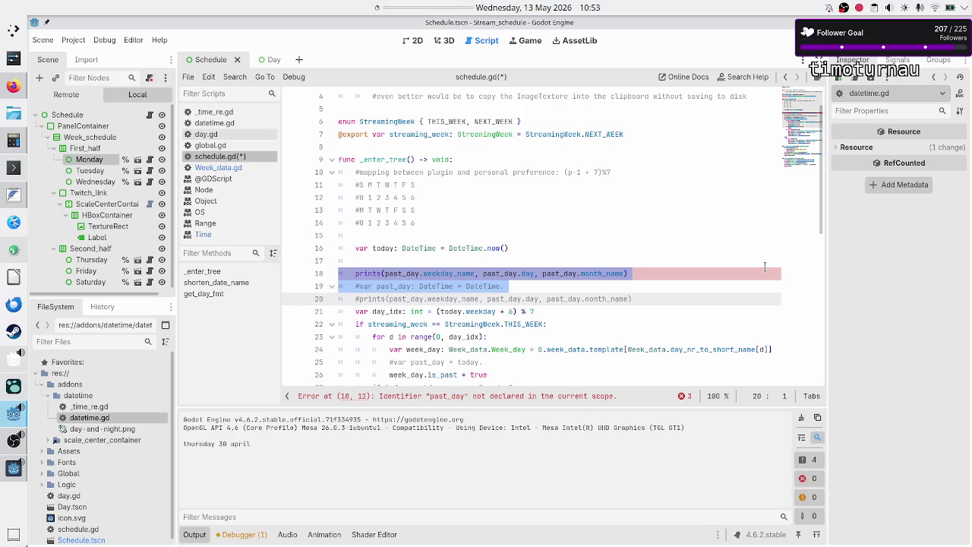
pyautogui.hotkey('shift', 'End')
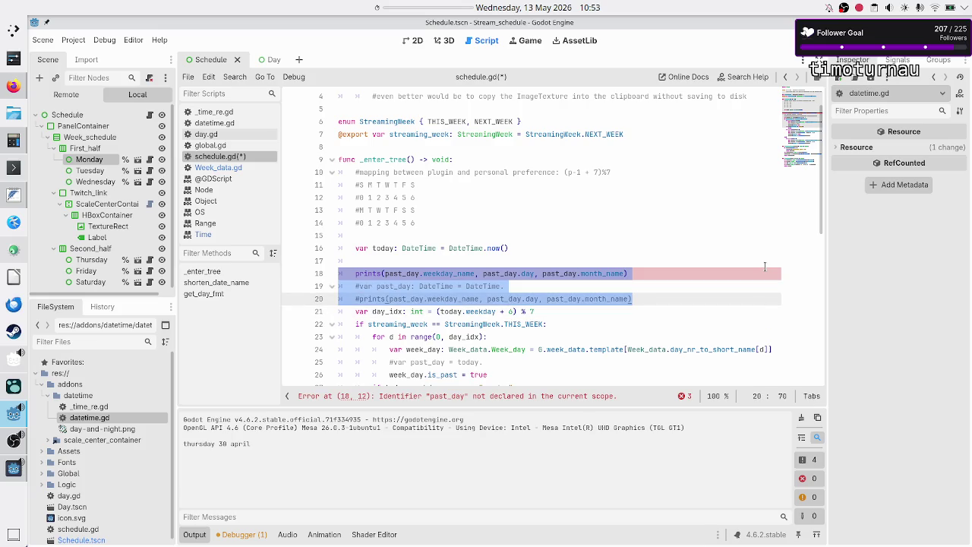
pyautogui.press('Delete')
pyautogui.press('BackSpace')
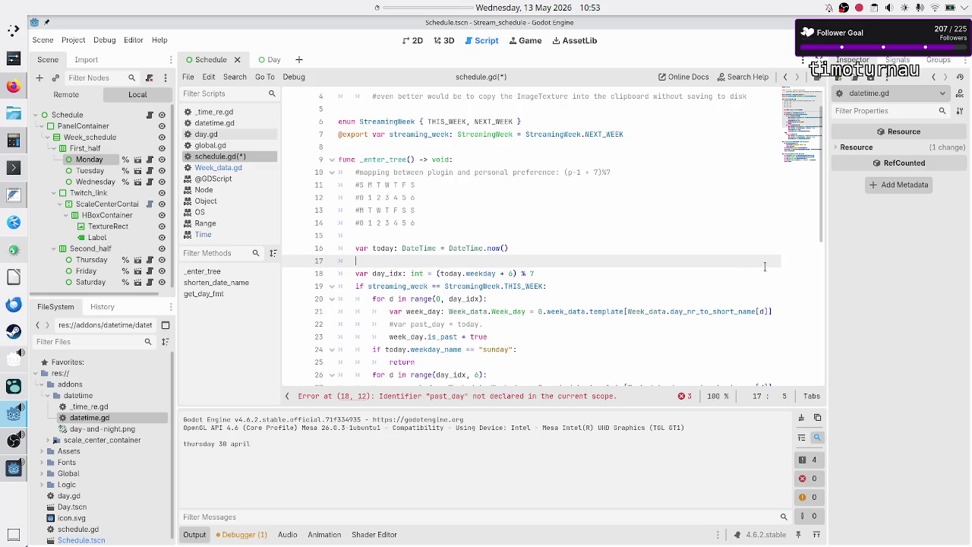
pyautogui.press('BackSpace')
# Paste the calculation over the '#var past_day = today.' placeholder and indent it into the loop
pyautogui.press('Down')
pyautogui.press('Down')
pyautogui.press('Down')
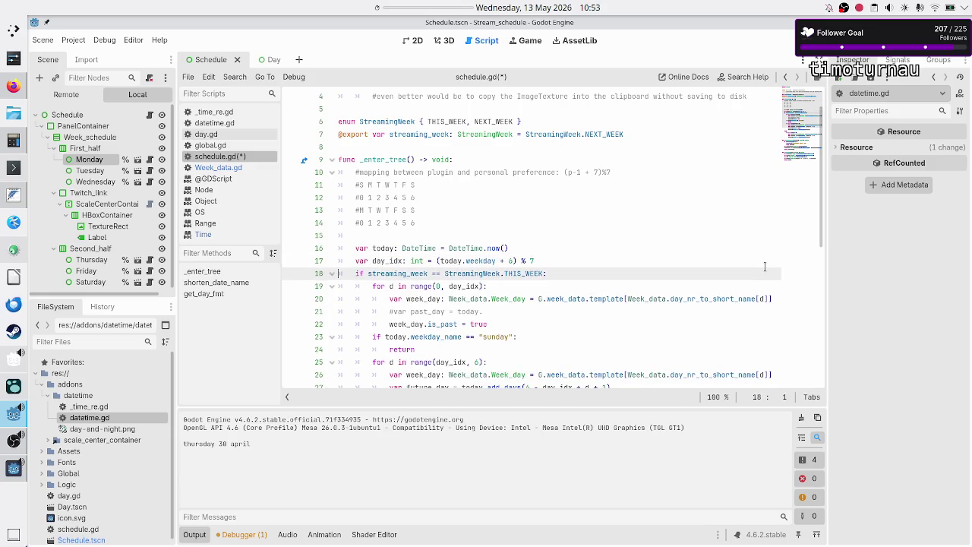
pyautogui.press('Home')
pyautogui.press('Down')
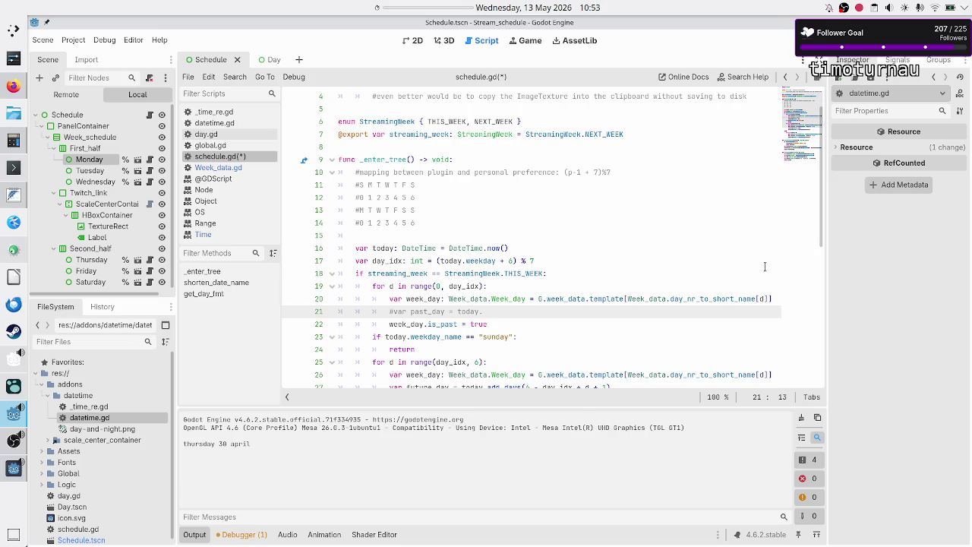
pyautogui.hotkey('shift', 'End')
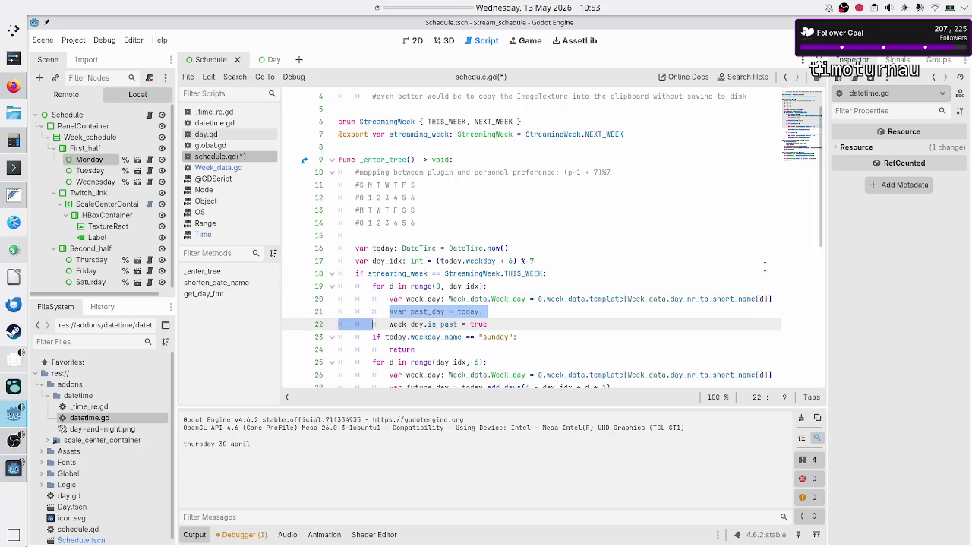
pyautogui.hotkey('ctrl', 'v')
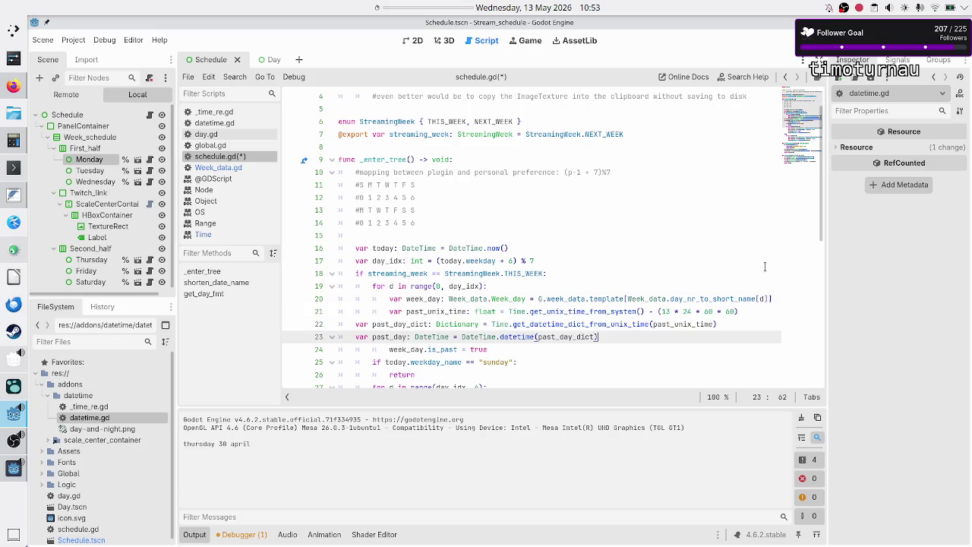
pyautogui.press('Home')
pyautogui.press('Up')
pyautogui.press('Tab')
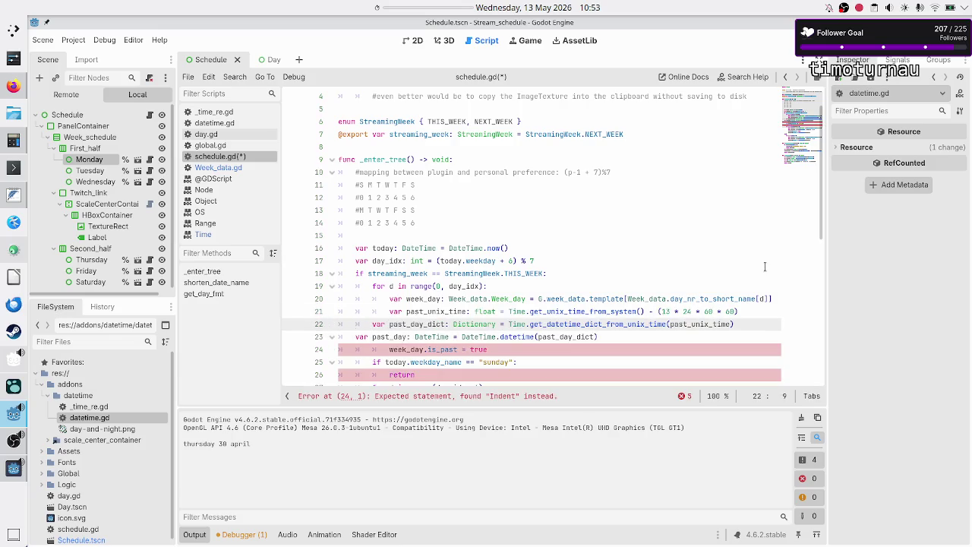
pyautogui.press('Down')
pyautogui.press('Tab')
pyautogui.press('Tab')
pyautogui.press('Up')
pyautogui.press('Tab')
pyautogui.press('Up')
pyautogui.press('Up')
pyautogui.press('Up')
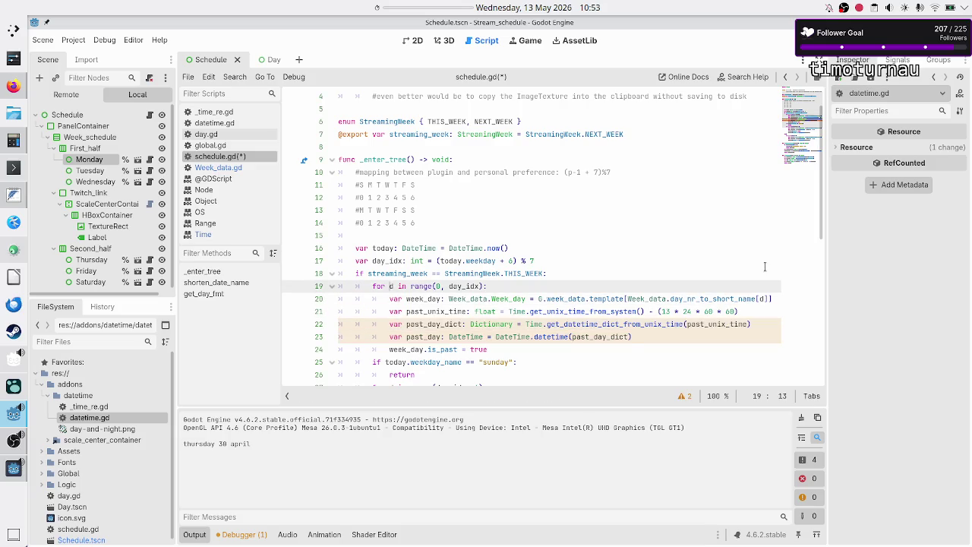
# Review the loop's THIS_WEEK condition, is_past assignment and the week_day declaration on line 20
pyautogui.press('Up')
pyautogui.hotkey('ctrl', 'Right')
pyautogui.hotkey('ctrl', 'Right')
pyautogui.hotkey('ctrl', 'Right')
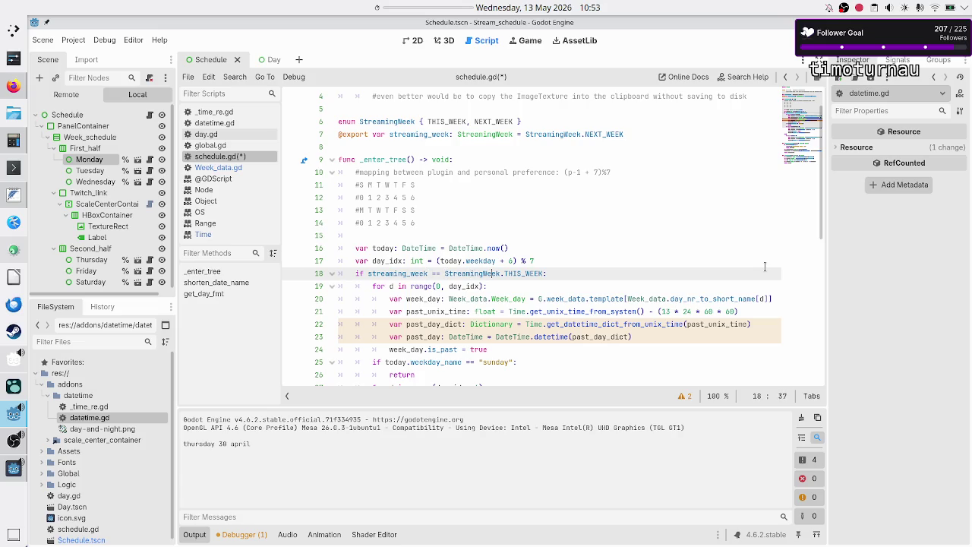
pyautogui.hotkey('shift', 'Right')
pyautogui.hotkey('shift', 'Right')
pyautogui.hotkey('shift', 'Right')
pyautogui.press('Down')
pyautogui.press('Home')
pyautogui.press('Home')
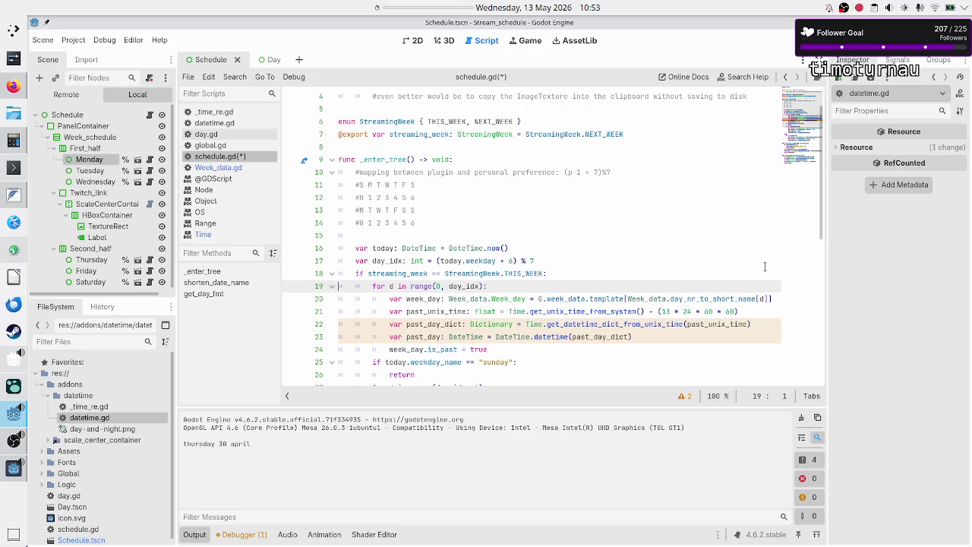
pyautogui.hotkey('shift', 'Down')
pyautogui.hotkey('shift', 'Down')
pyautogui.hotkey('shift', 'Down')
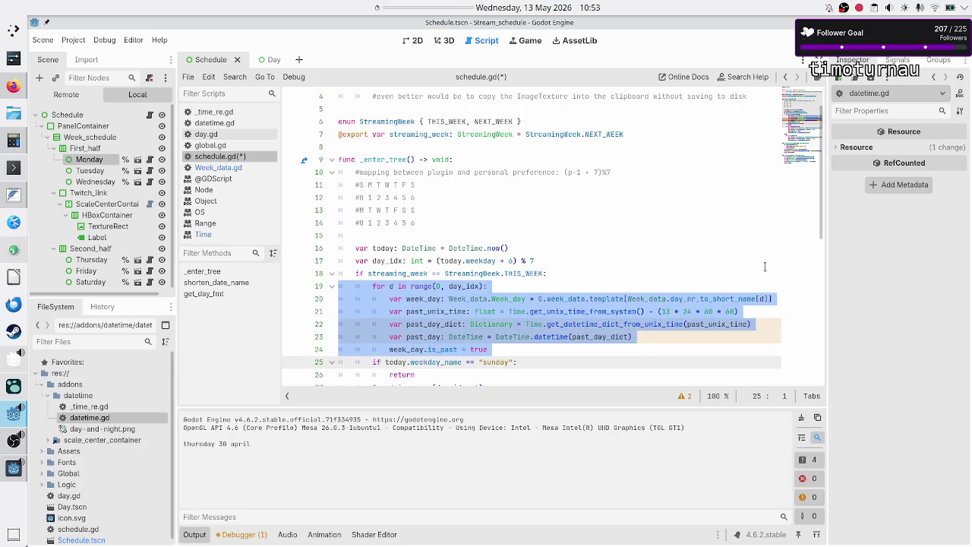
pyautogui.press('Up')
pyautogui.hotkey('shift', 'Right')
pyautogui.hotkey('shift', 'Right')
pyautogui.hotkey('shift', 'Right')
pyautogui.press('Right')
pyautogui.press('Right')
pyautogui.press('Right')
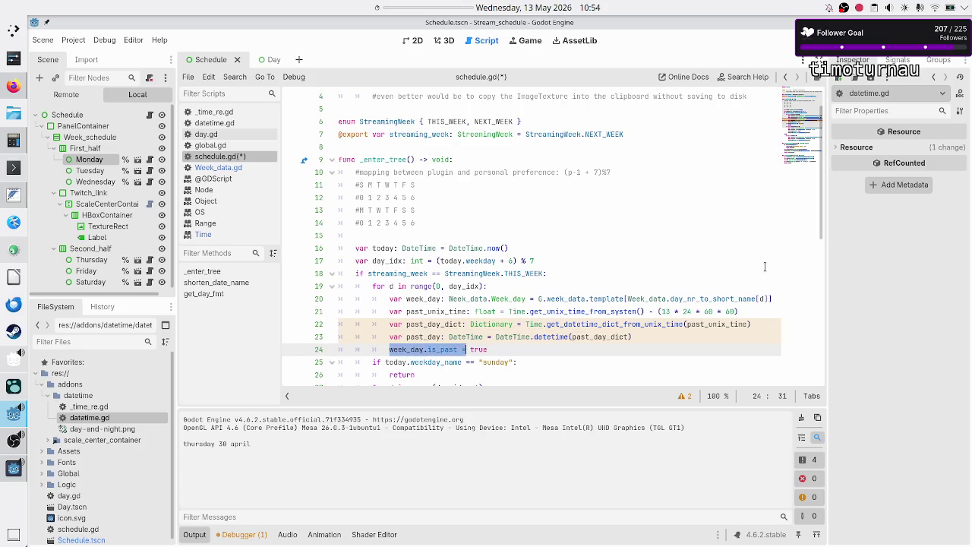
pyautogui.press('Up')
pyautogui.press('Up')
pyautogui.press('Up')
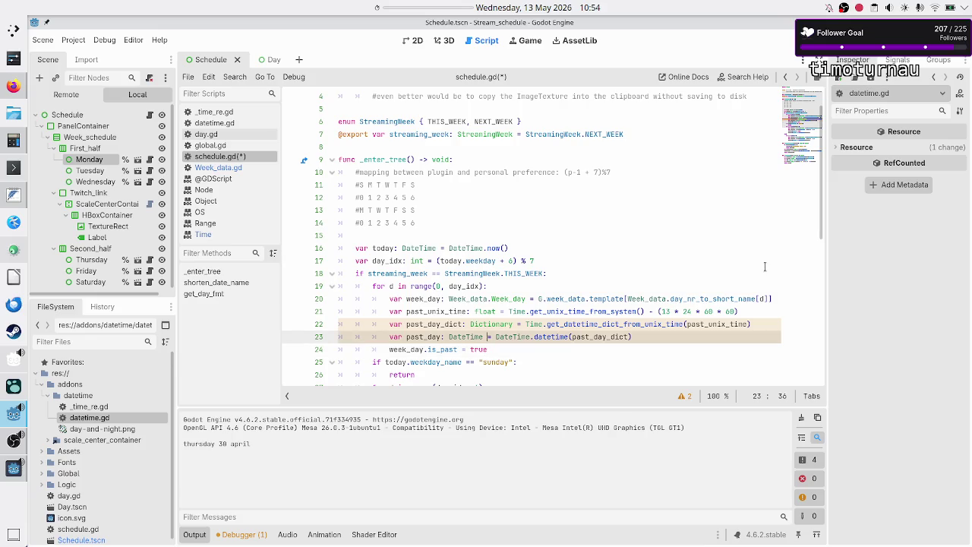
pyautogui.press('Home')
pyautogui.press('Left')
pyautogui.press('Right')
pyautogui.press('Right')
pyautogui.press('Right')
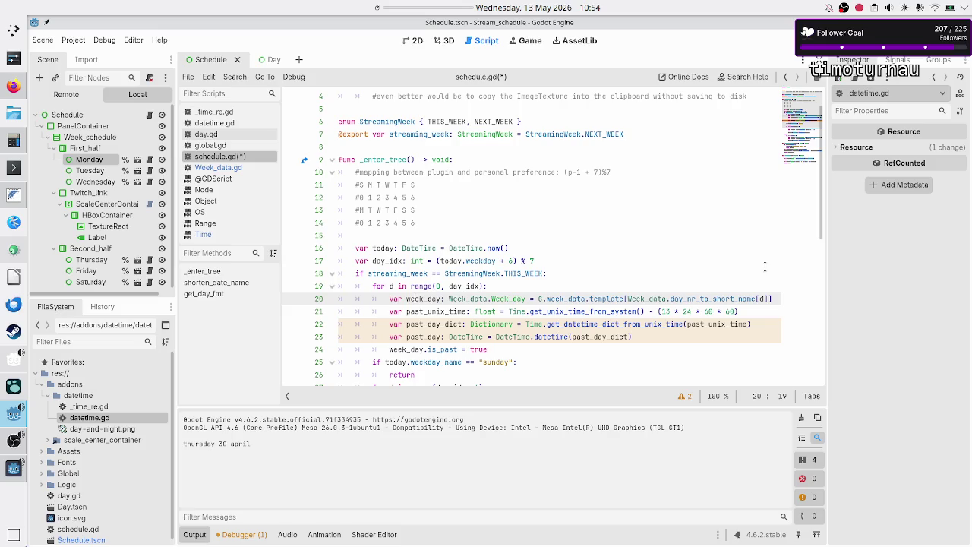
# Replace the fixed 13-day offset in past_unix_time with d
pyautogui.press('Down')
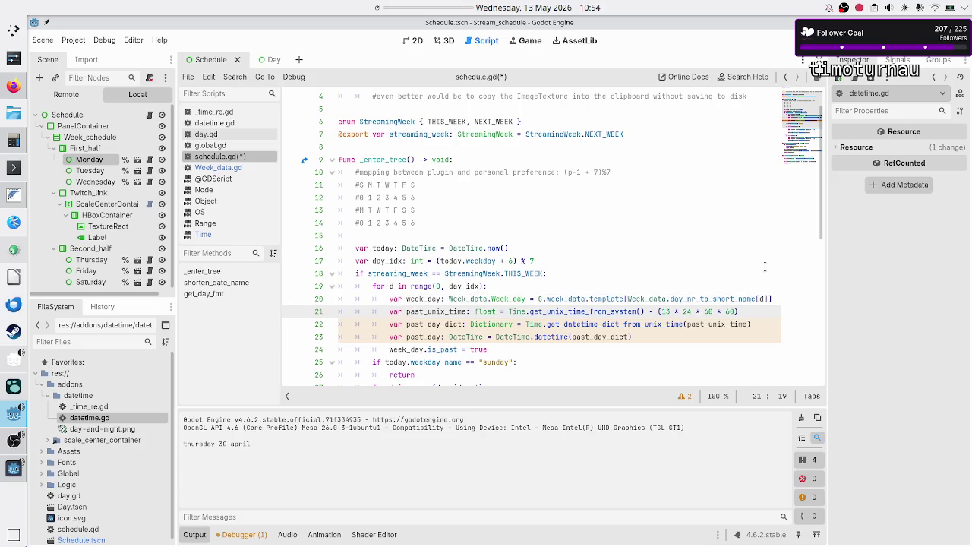
pyautogui.press('Right')
pyautogui.press('Right')
pyautogui.press('Right')
pyautogui.press('Right')
pyautogui.press('Right')
pyautogui.press('Right')
pyautogui.press('BackSpace')
pyautogui.press('BackSpace')
pyautogui.write('d')
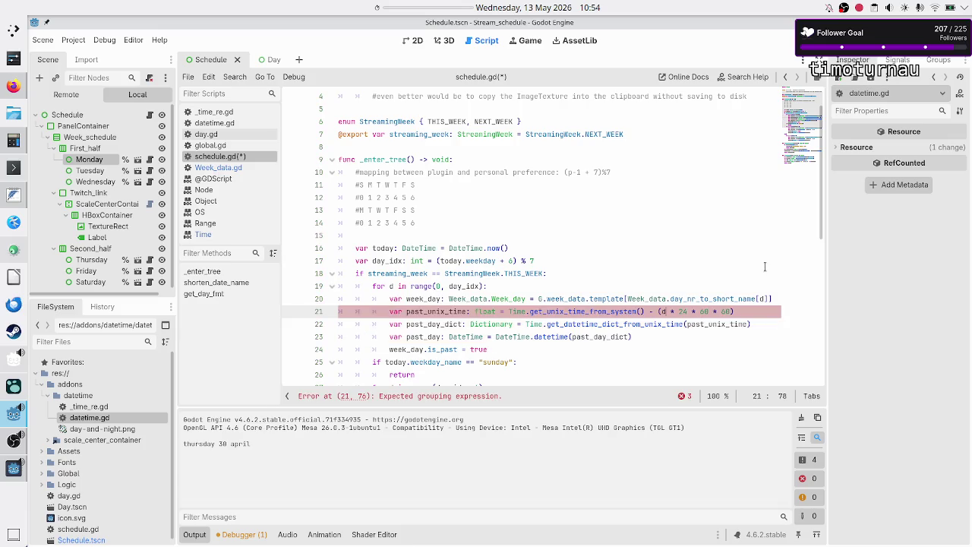
pyautogui.press('Escape')
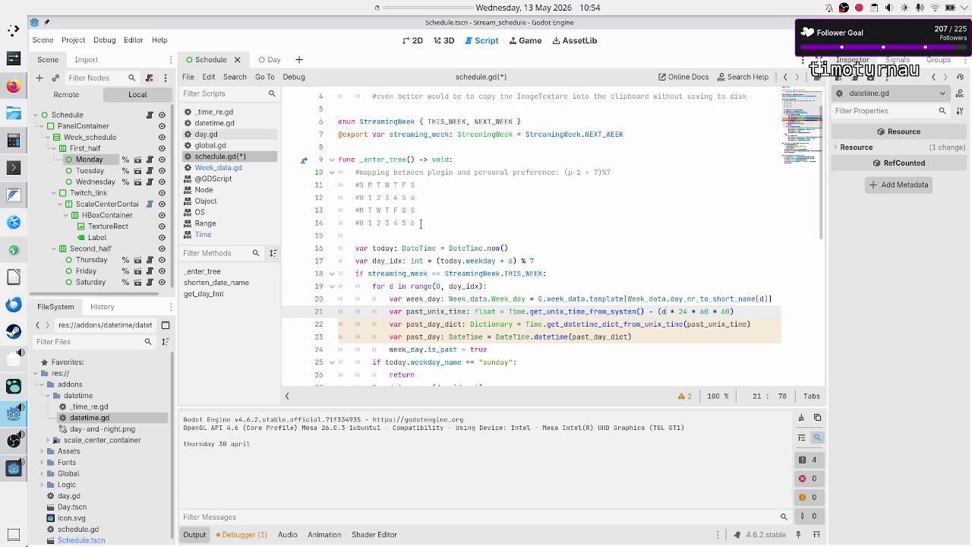
# Check the 0–3 weekday indices in the line 14 numbering comment
pyautogui.click(388, 222)
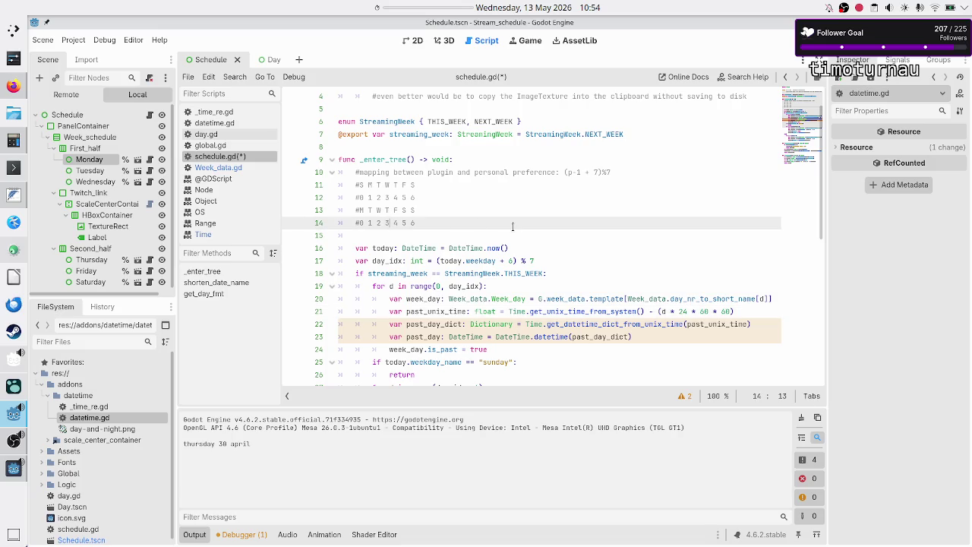
pyautogui.hotkey('shift', 'Left')
pyautogui.press('Left')
pyautogui.hotkey('shift', 'Left')
pyautogui.hotkey('shift', 'Left')
pyautogui.hotkey('shift', 'Left')
pyautogui.press('Left')
pyautogui.hotkey('shift', 'Right')
pyautogui.press('Right')
pyautogui.hotkey('shift', 'Right')
pyautogui.press('Right')
pyautogui.press('Right')
pyautogui.hotkey('shift', 'Right')
pyautogui.press('Right')
pyautogui.hotkey('shift', 'Left')
pyautogui.hotkey('shift', 'Left')
pyautogui.hotkey('shift', 'Left')
# Compare day_idx in the line 19 loop range with the comment's numbering
pyautogui.press('Right')
pyautogui.press('Right')
pyautogui.press('Down')
pyautogui.press('Down')
pyautogui.press('Down')
pyautogui.press('Right')
pyautogui.press('Right')
pyautogui.press('Right')
pyautogui.hotkey('shift', 'Right')
pyautogui.hotkey('shift', 'Right')
pyautogui.hotkey('shift', 'Right')
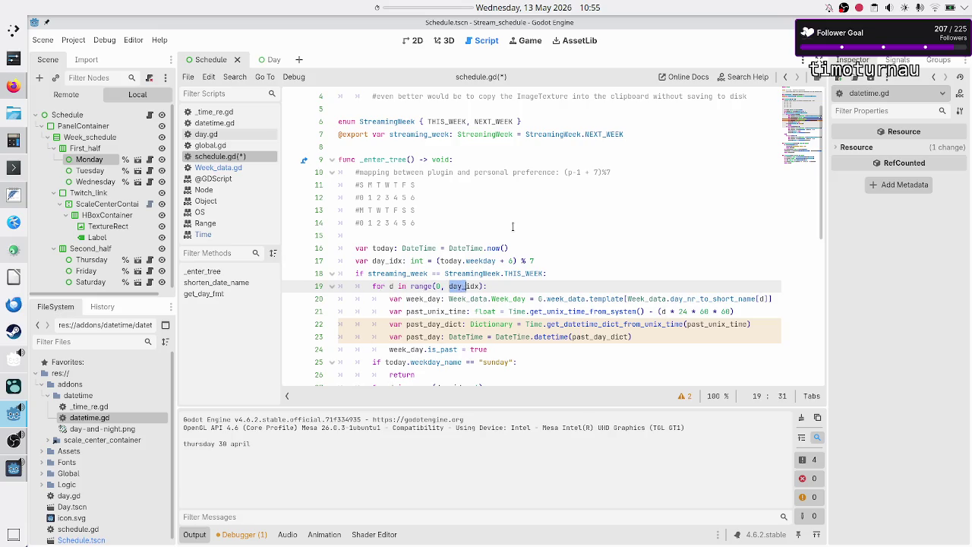
pyautogui.press('Up')
pyautogui.press('Up')
pyautogui.press('Up')
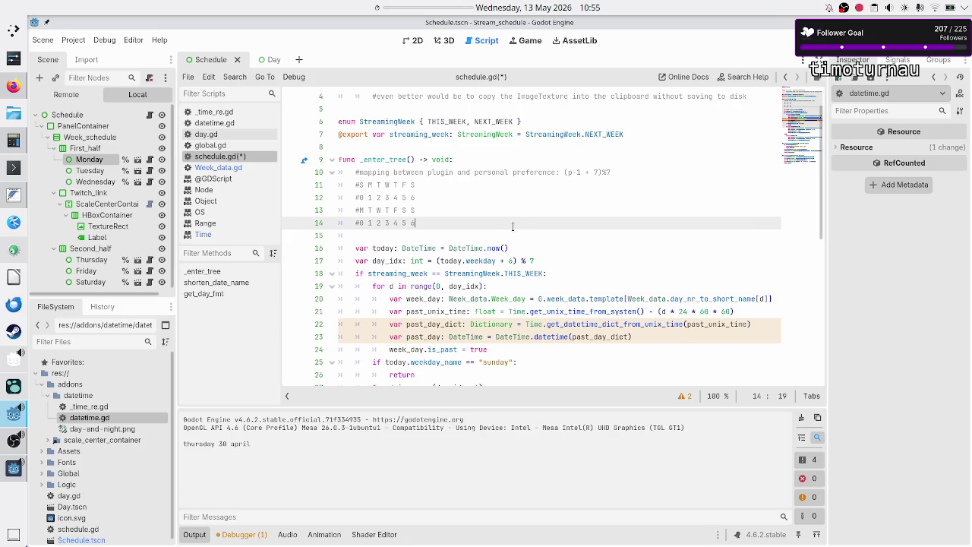
pyautogui.press('Left')
pyautogui.press('Left')
pyautogui.press('Left')
pyautogui.hotkey('shift', 'Right')
pyautogui.hotkey('shift', 'Right')
pyautogui.hotkey('shift', 'Right')
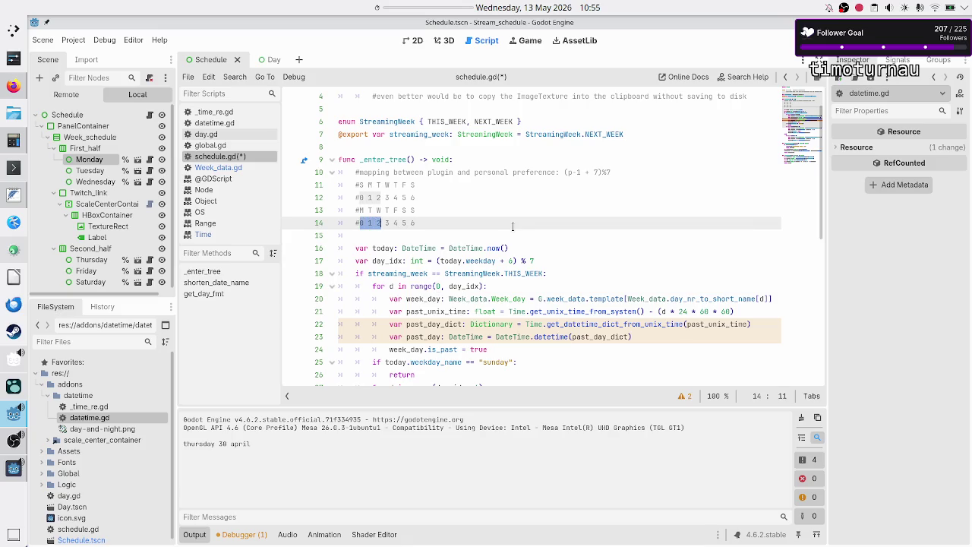
pyautogui.press('Left')
pyautogui.hotkey('shift', 'Right')
pyautogui.hotkey('shift', 'Right')
pyautogui.hotkey('shift', 'Right')
pyautogui.hotkey('shift', 'Right')
pyautogui.hotkey('shift', 'Right')
pyautogui.press('Down')
pyautogui.press('Down')
pyautogui.press('Down')
pyautogui.press('Down')
pyautogui.press('Down')
pyautogui.press('Down')
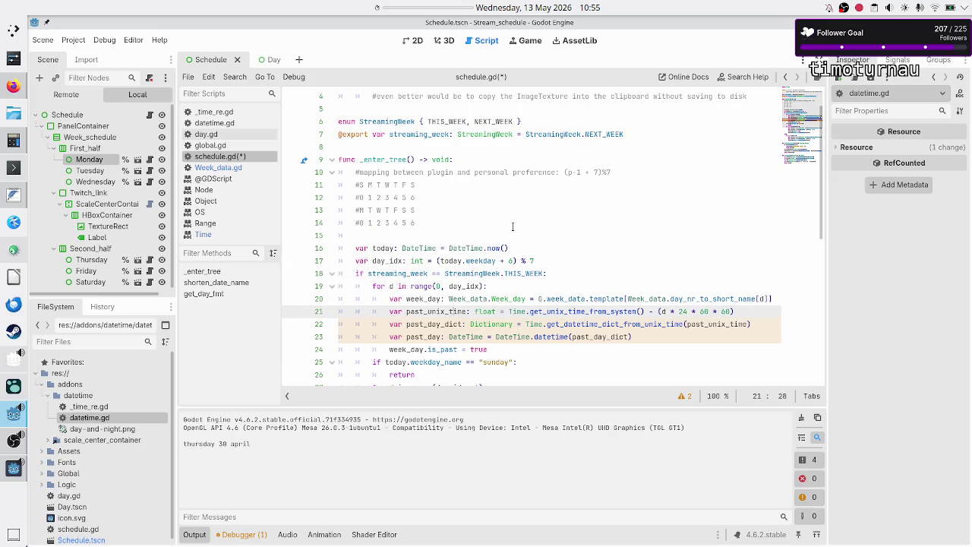
# Change the day offset d in the time calculation to (day_idx - d)
pyautogui.hotkey('ctrl', 'Right')
pyautogui.hotkey('ctrl', 'Right')
pyautogui.hotkey('ctrl', 'Right')
pyautogui.press('BackSpace')
pyautogui.write('(')
pyautogui.write('day_id')
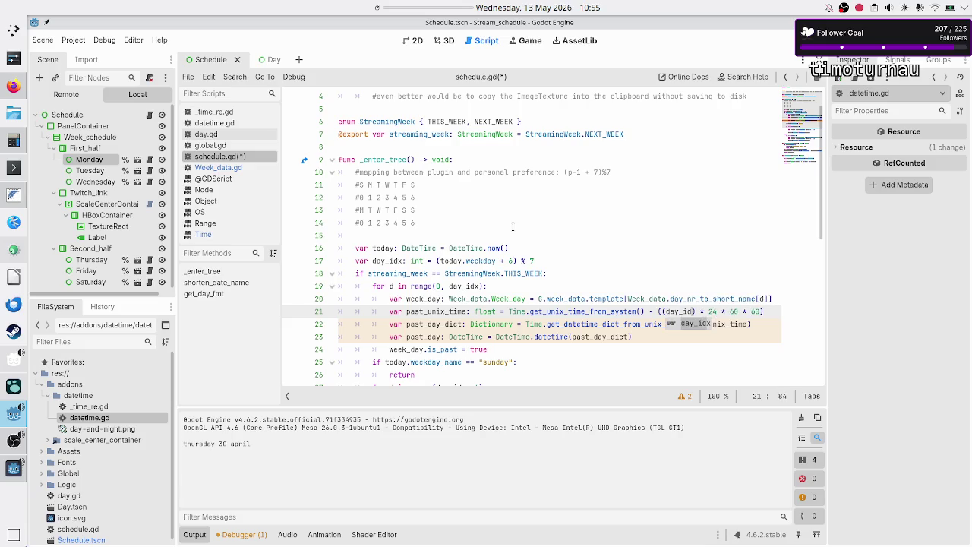
pyautogui.write('x - d')
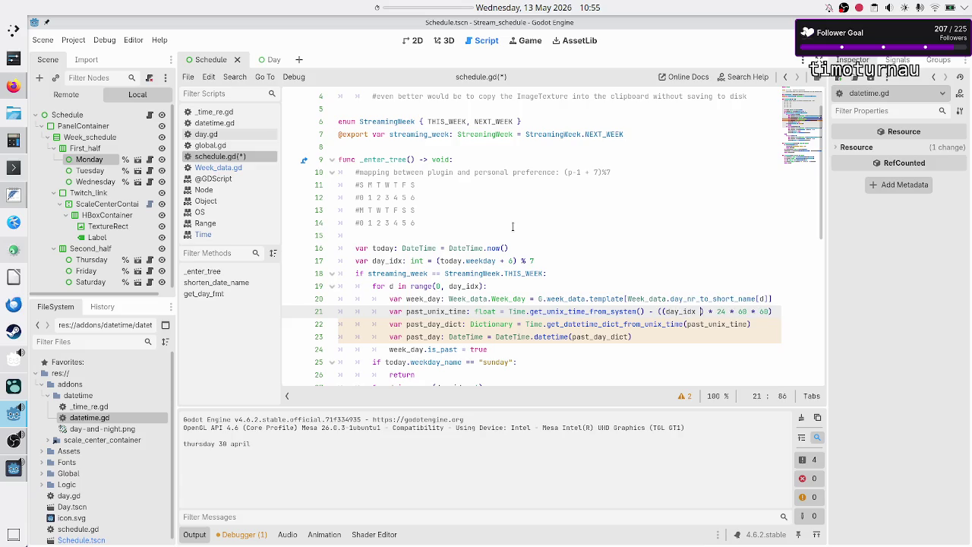
pyautogui.press('Escape')
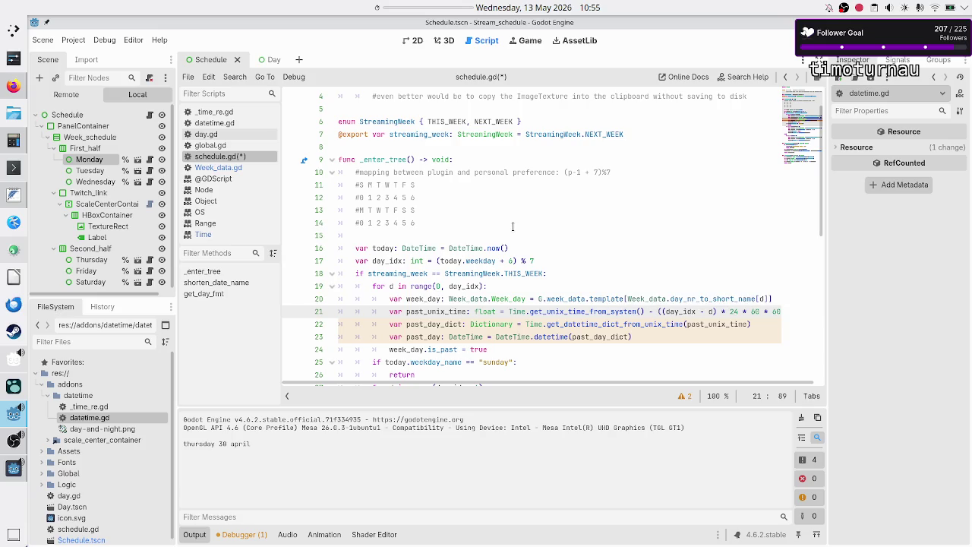
pyautogui.press('Right')
pyautogui.press('Right')
pyautogui.press('Right')
pyautogui.press('Right')
pyautogui.press('Right')
pyautogui.press('Right')
pyautogui.press('Right')
pyautogui.press('Up')
pyautogui.press('Down')
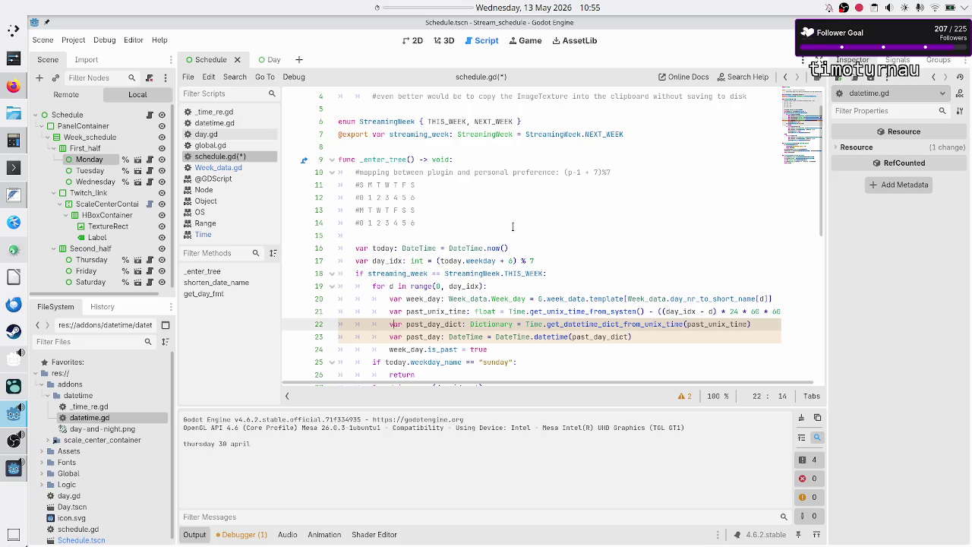
# Take out Time.get_datetime_dict_from_unix_time(past_unix_time) and delete the past_day_dict line
pyautogui.press('Right')
pyautogui.press('Right')
pyautogui.press('Right')
pyautogui.hotkey('shift', 'Right')
pyautogui.hotkey('shift', 'Right')
pyautogui.hotkey('shift', 'Right')
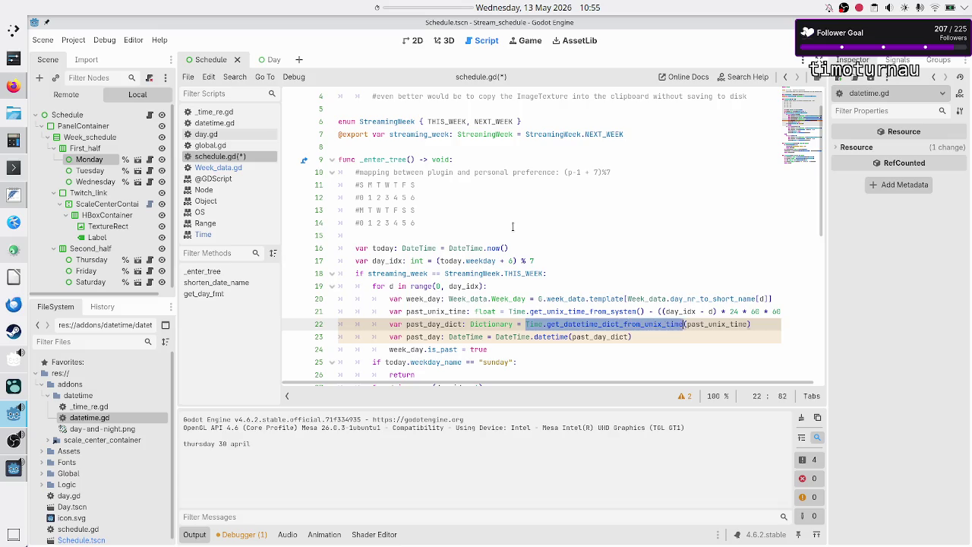
pyautogui.hotkey('shift', 'Right')
pyautogui.hotkey('shift', 'Right')
pyautogui.hotkey('shift', 'Right')
pyautogui.hotkey('shift', 'Right')
pyautogui.hotkey('shift', 'Right')
pyautogui.hotkey('shift', 'Right')
pyautogui.hotkey('ctrl', 'c')
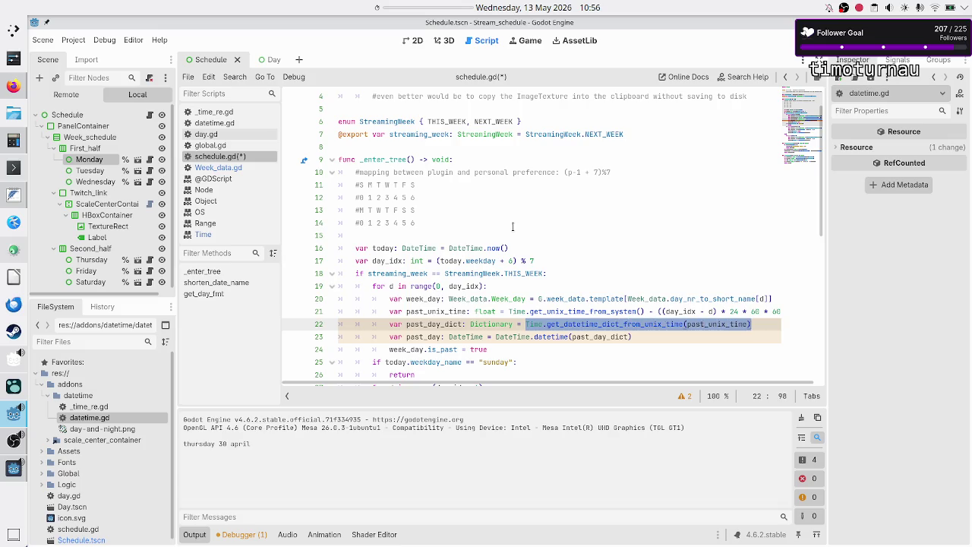
pyautogui.press('BackSpace')
pyautogui.hotkey('shift', 'Home')
pyautogui.hotkey('shift', 'Home')
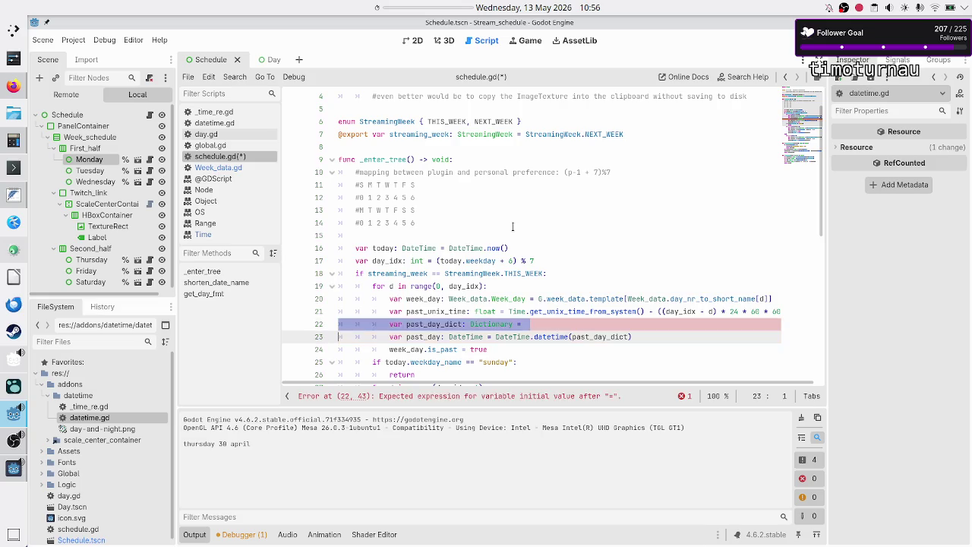
pyautogui.press('BackSpace')
pyautogui.press('BackSpace')
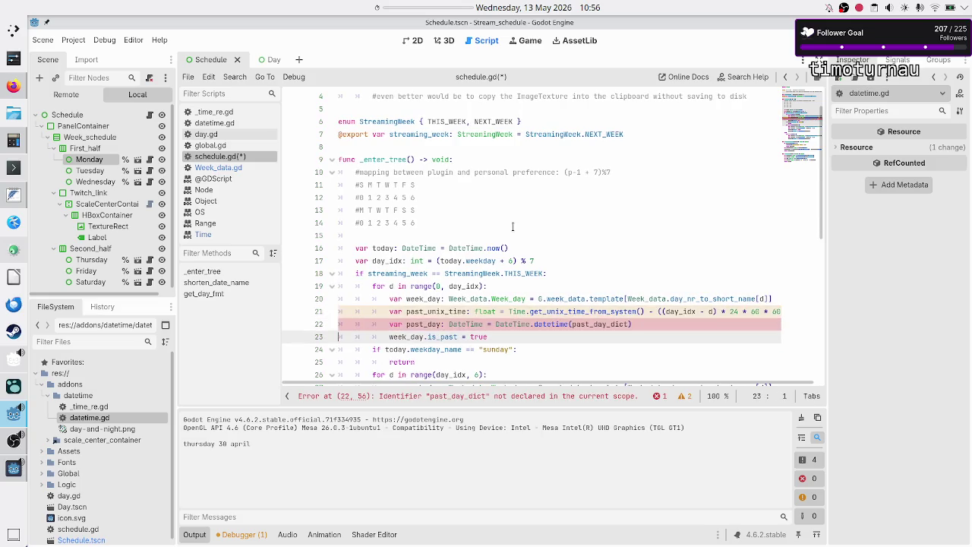
# Paste the conversion call in place of past_day_dict inside DateTime.datetime()
pyautogui.press('Down')
pyautogui.press('BackSpace')
pyautogui.press('BackSpace')
pyautogui.press('BackSpace')
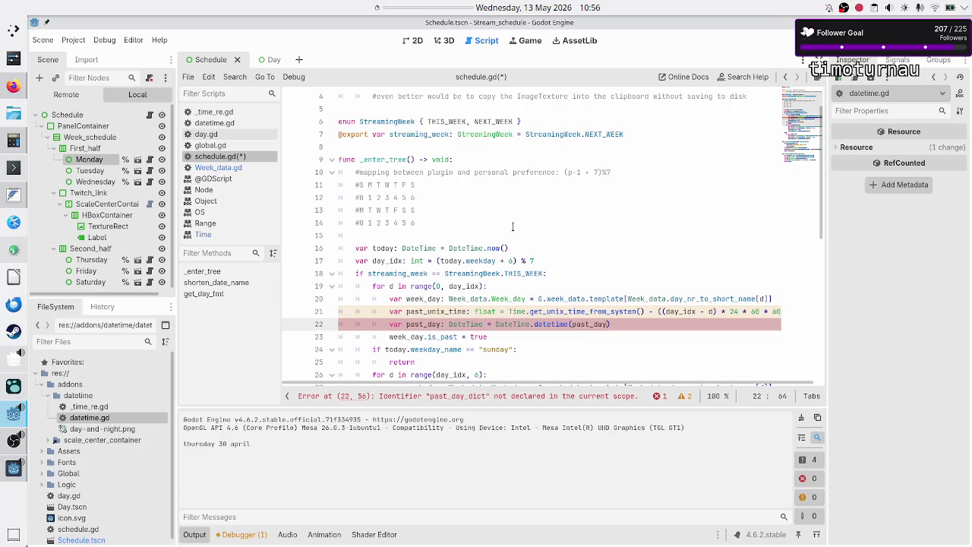
pyautogui.hotkey('ctrl', 'v')
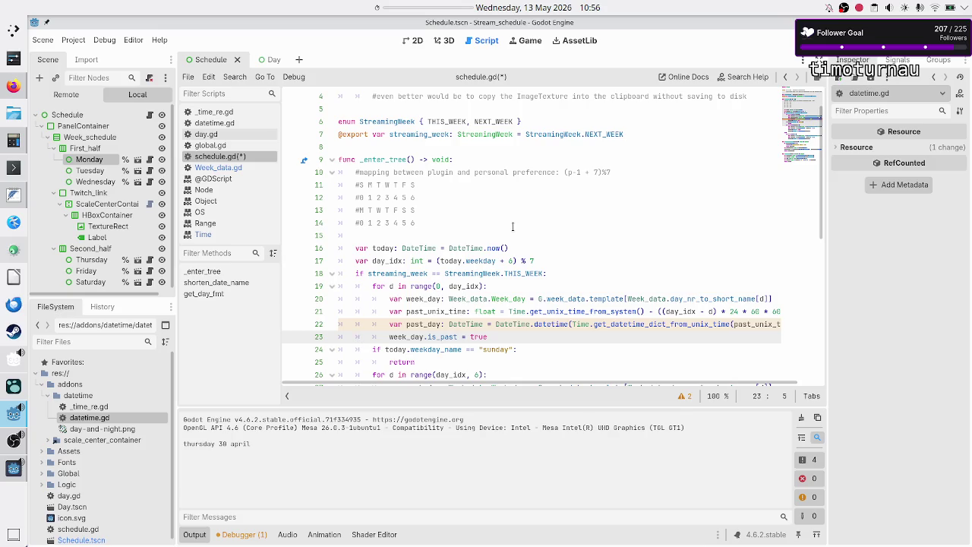
pyautogui.press('Up')
pyautogui.press('Up')
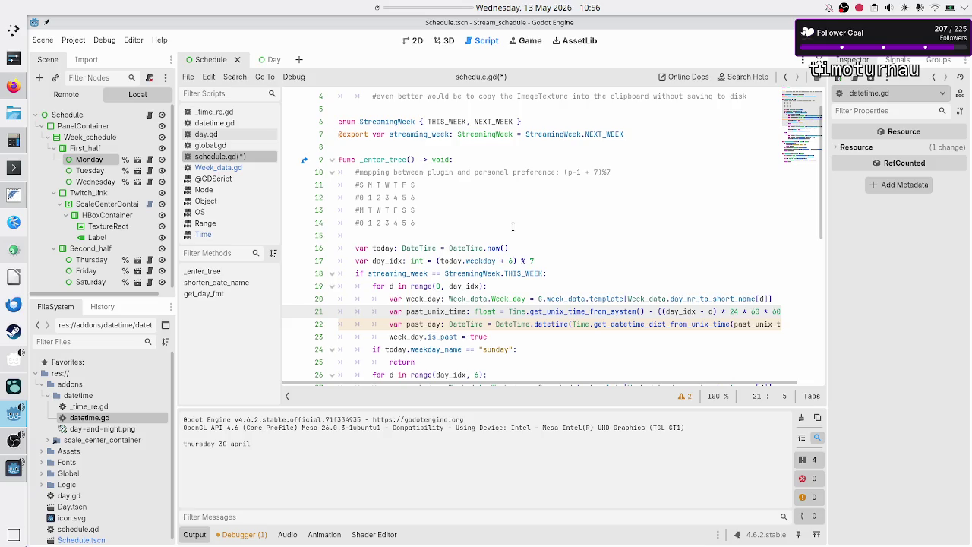
pyautogui.press('Down')
pyautogui.press('Right')
pyautogui.press('Right')
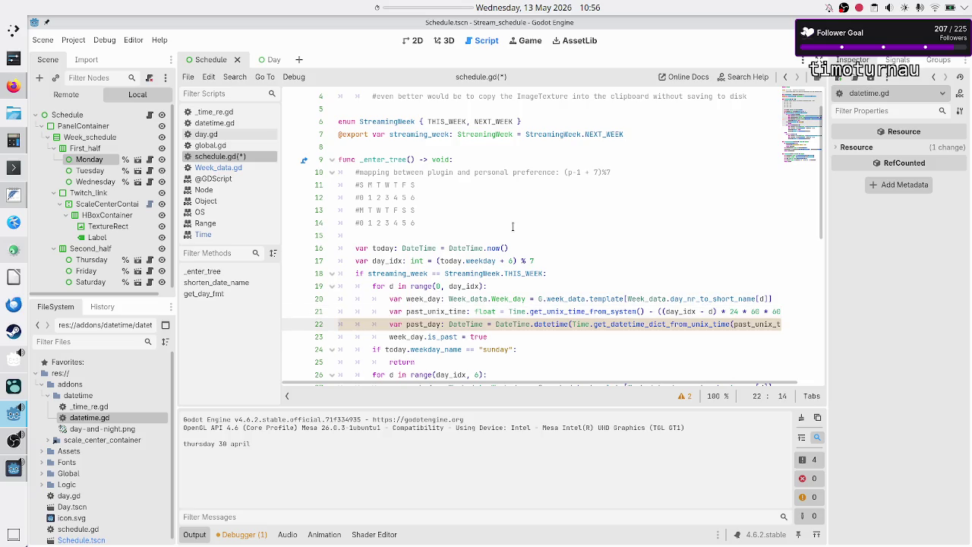
pyautogui.scroll(-3, 501, 212)
pyautogui.press('Right')
pyautogui.press('Right')
pyautogui.press('Right')
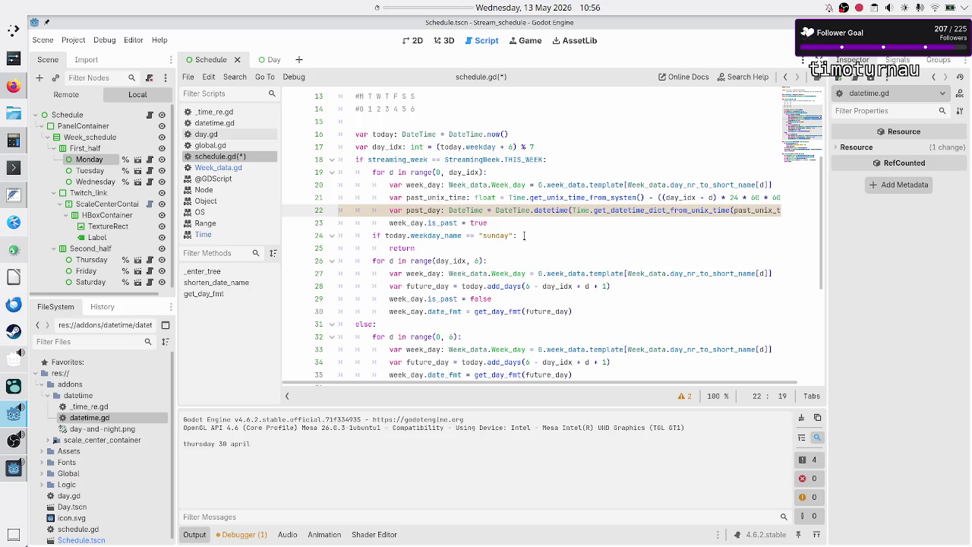
# Add week_day.date_fmt = get_day_fmt(past_day) after is_past = true and save schedule.gd
pyautogui.press('Down')
pyautogui.press('Right')
pyautogui.press('Right')
pyautogui.press('Right')
pyautogui.press('Return')
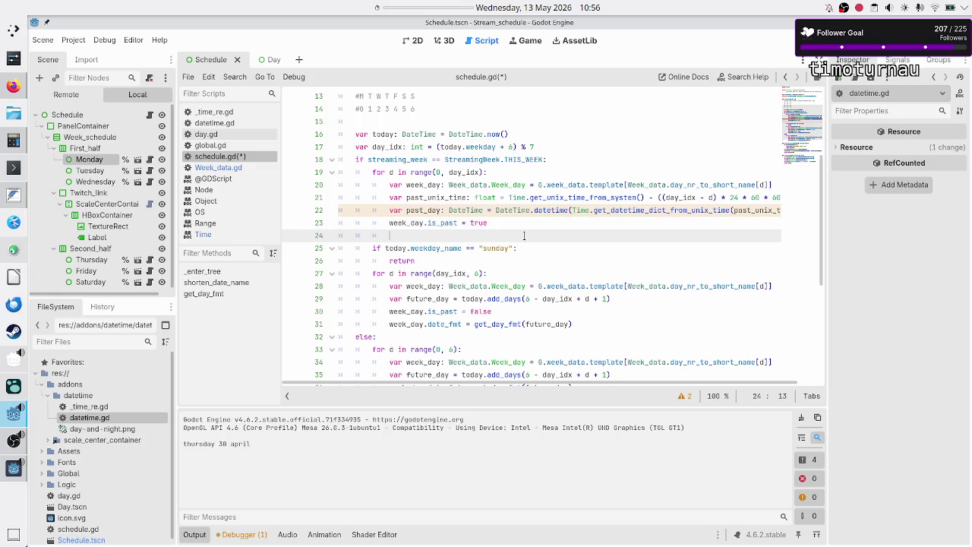
pyautogui.write('week')
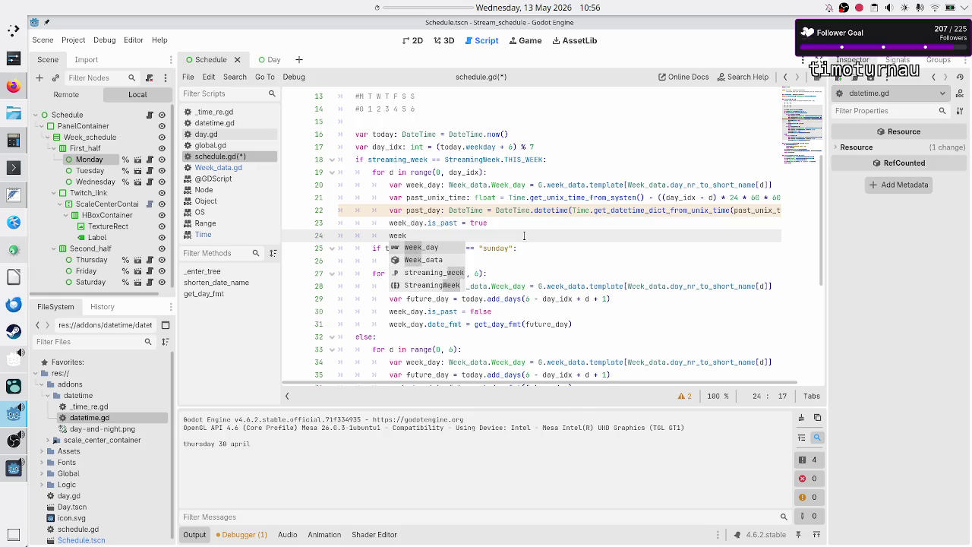
pyautogui.press('Return')
pyautogui.write('.da')
pyautogui.press('Return')
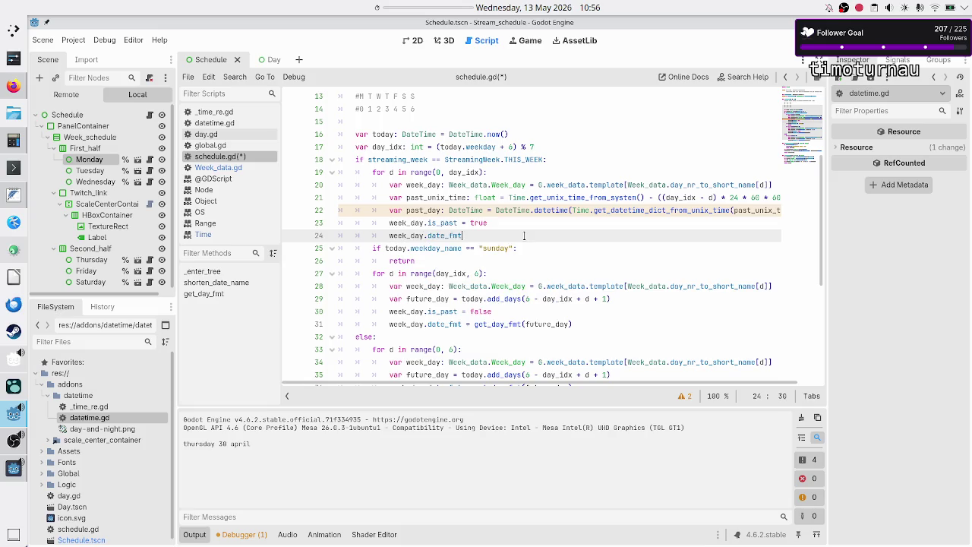
pyautogui.write(' = get_')
pyautogui.press('Return')
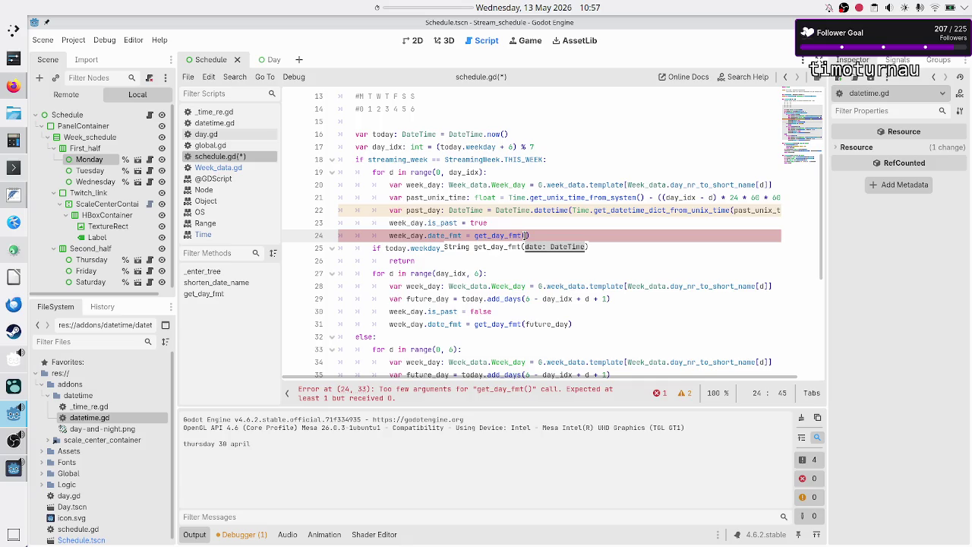
pyautogui.write('past_day')
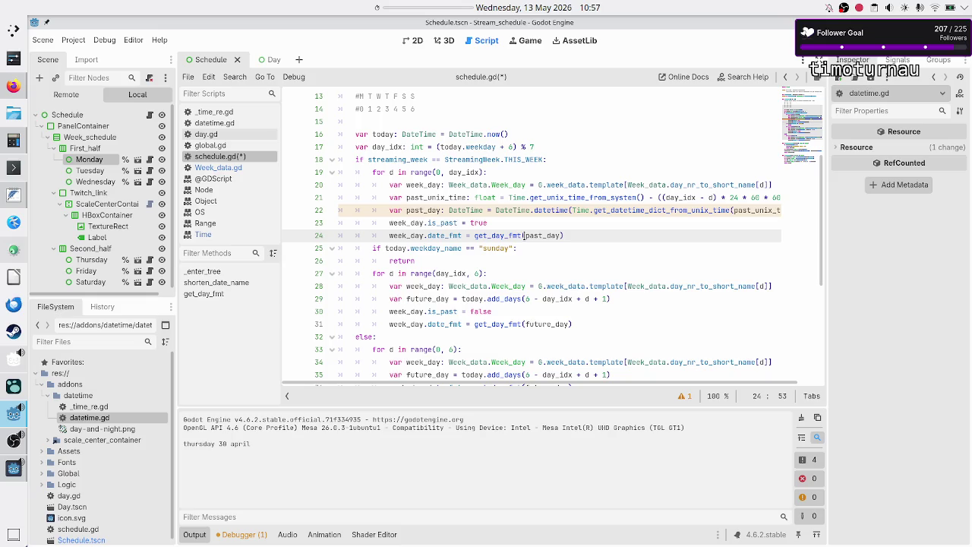
pyautogui.hotkey('ctrl', 's')
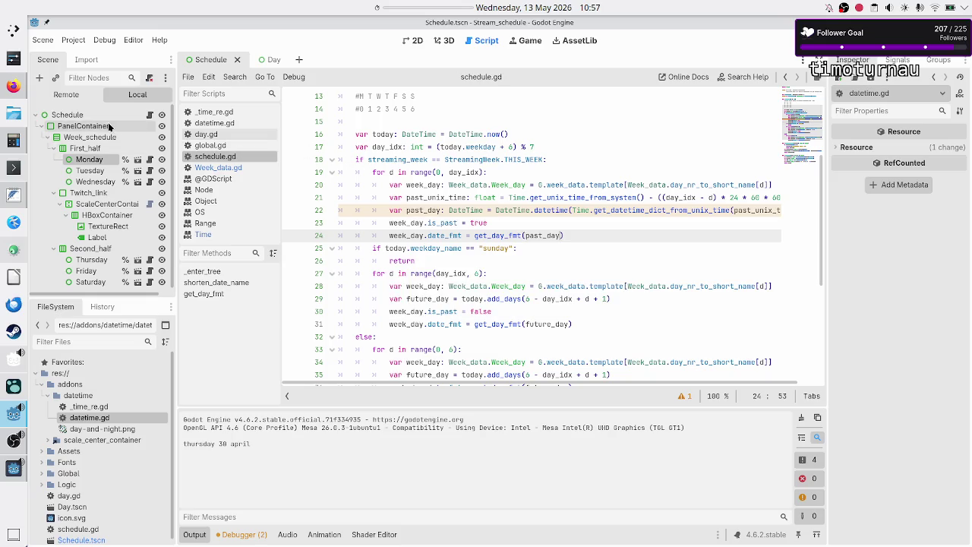
# Set the Schedule node's Streaming Week to This Week and run the project
pyautogui.click(90, 113)
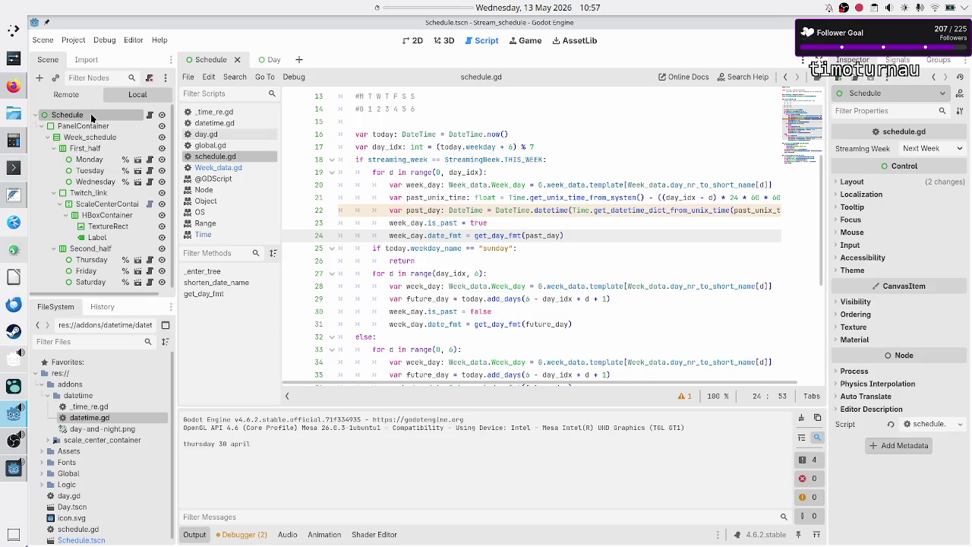
pyautogui.click(945, 149)
pyautogui.click(927, 162)
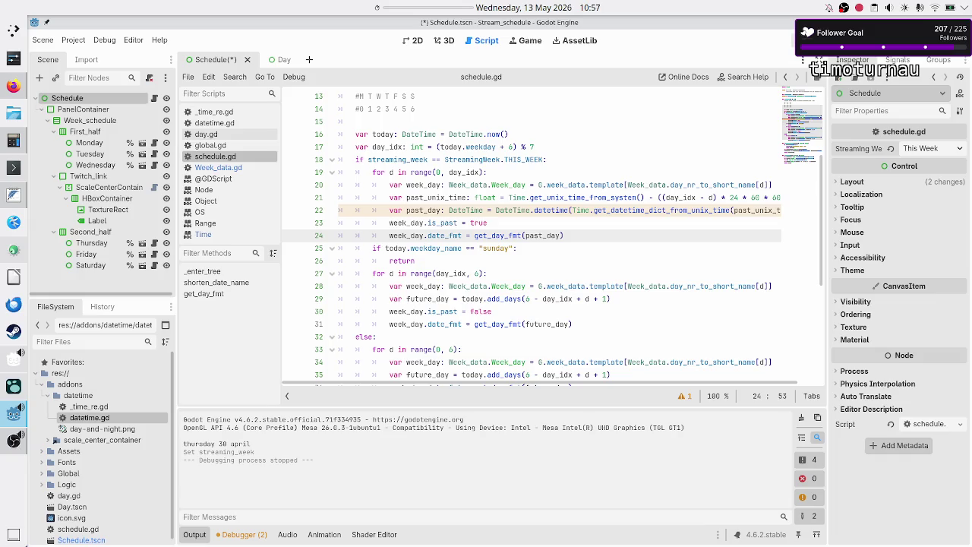
pyautogui.click(820, 40)
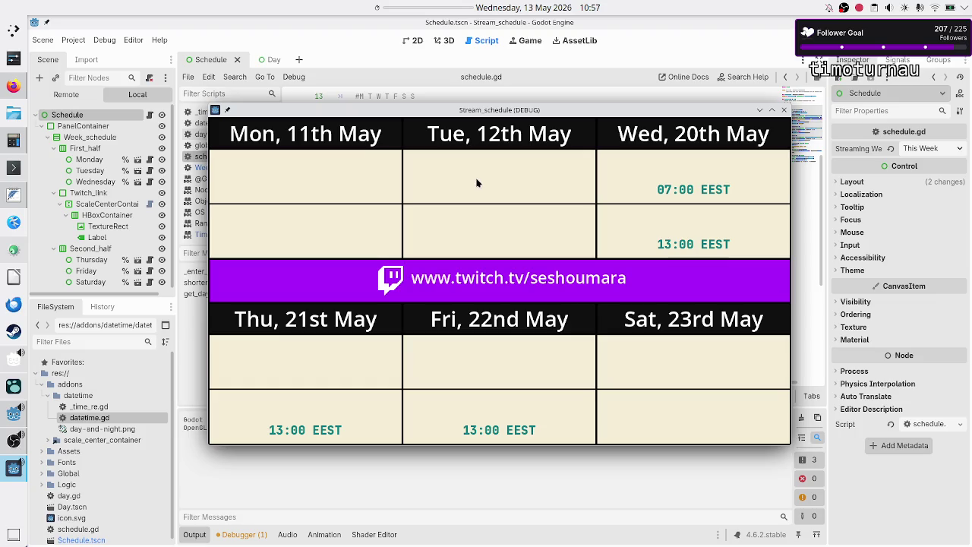
# Keep the schedule preview window always on top and move it down and right
pyautogui.rightClick(527, 111)
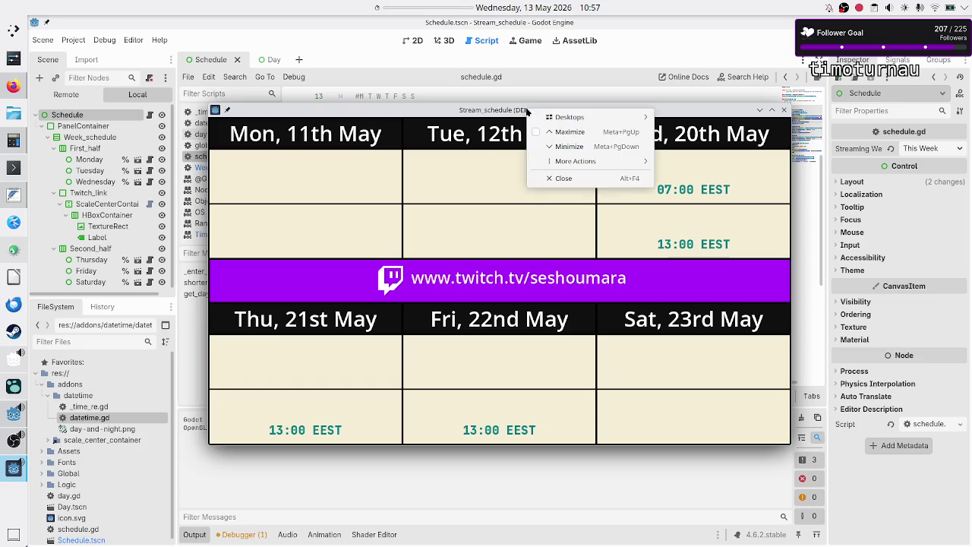
pyautogui.moveTo(573, 161)
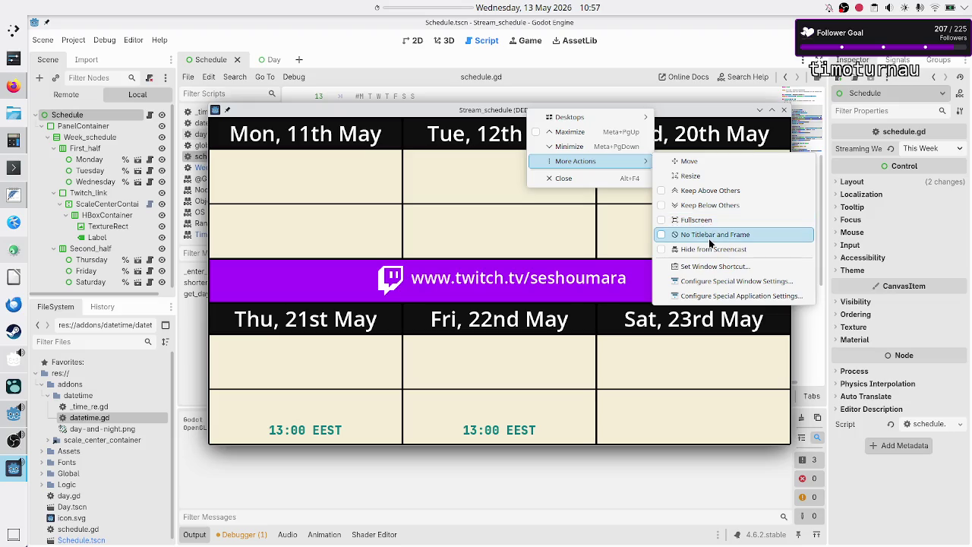
pyautogui.click(706, 193)
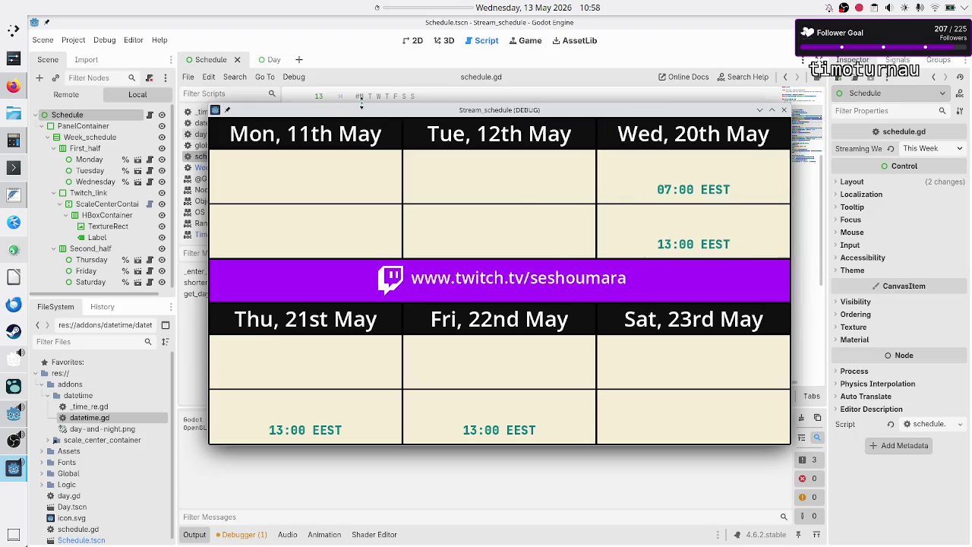
pyautogui.moveTo(361, 114)
pyautogui.mouseDown()
pyautogui.moveTo(413, 165)
pyautogui.moveTo(396, 169)
pyautogui.mouseUp()
# Inspect the Monday through Saturday day nodes, then close the preview and save the scene
pyautogui.click(85, 161)
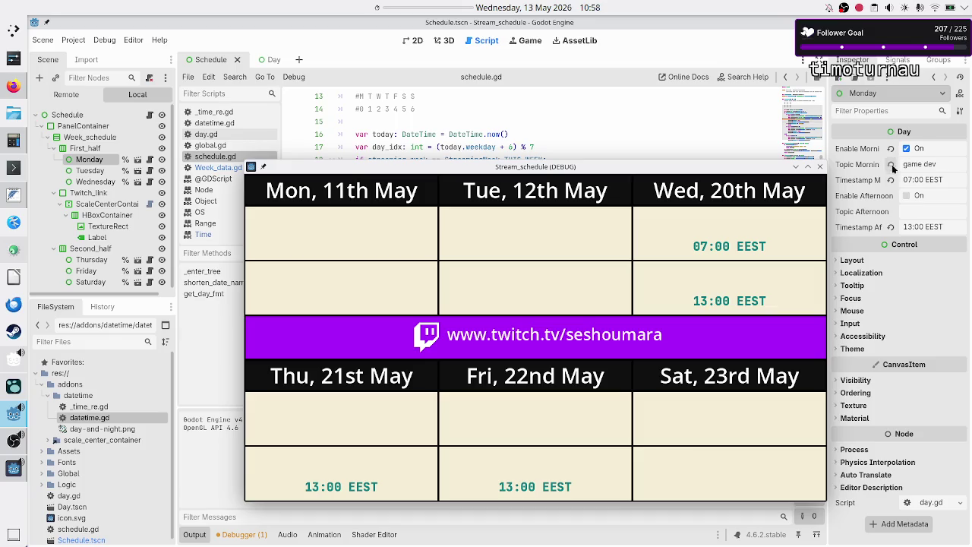
pyautogui.click(98, 173)
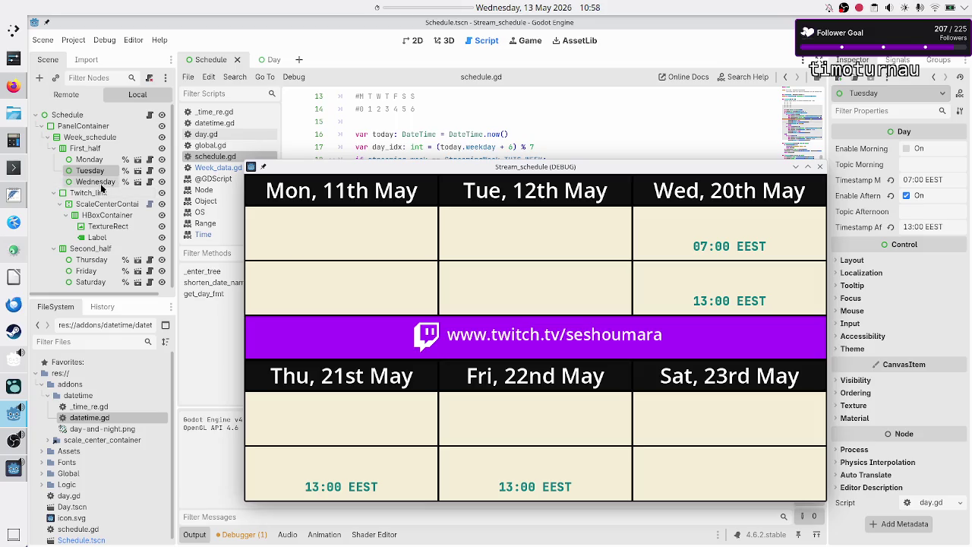
pyautogui.click(101, 183)
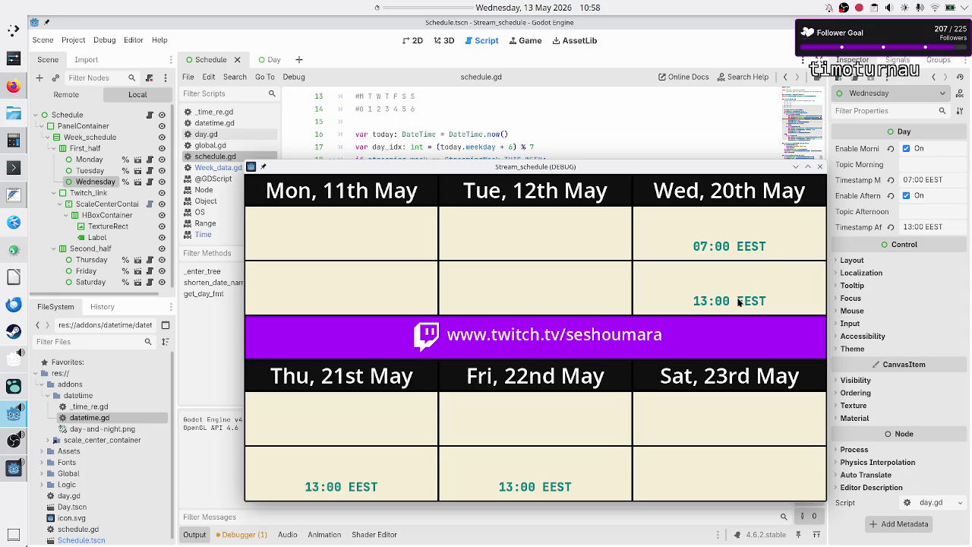
pyautogui.click(94, 260)
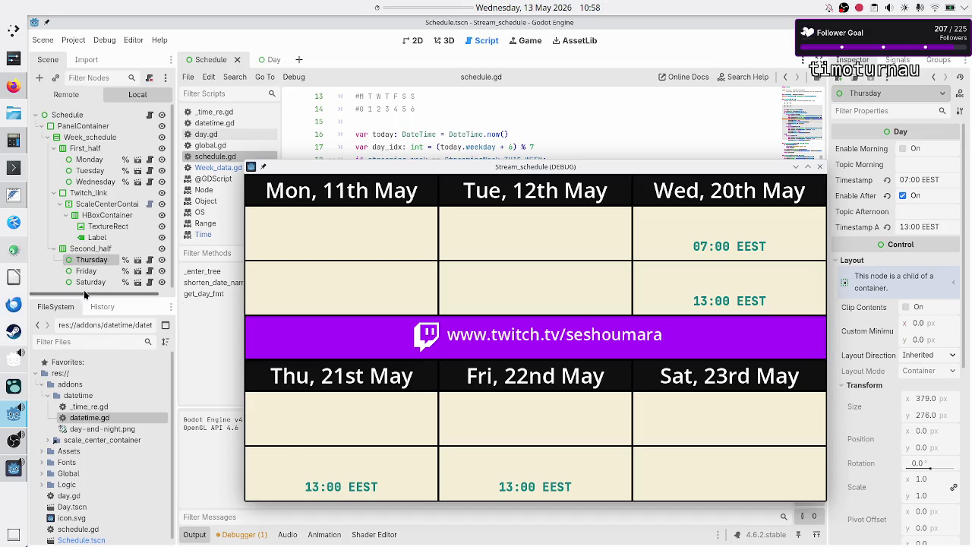
pyautogui.click(96, 272)
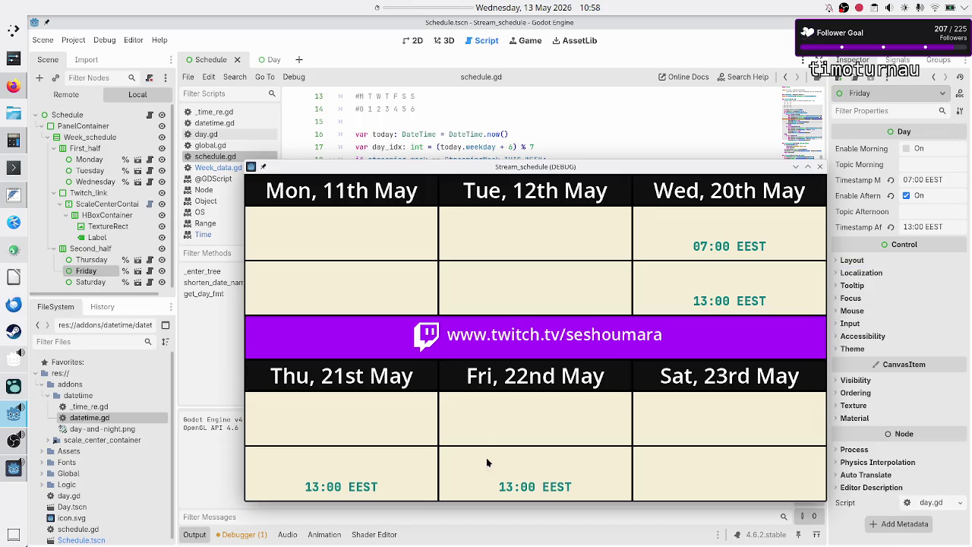
pyautogui.click(100, 282)
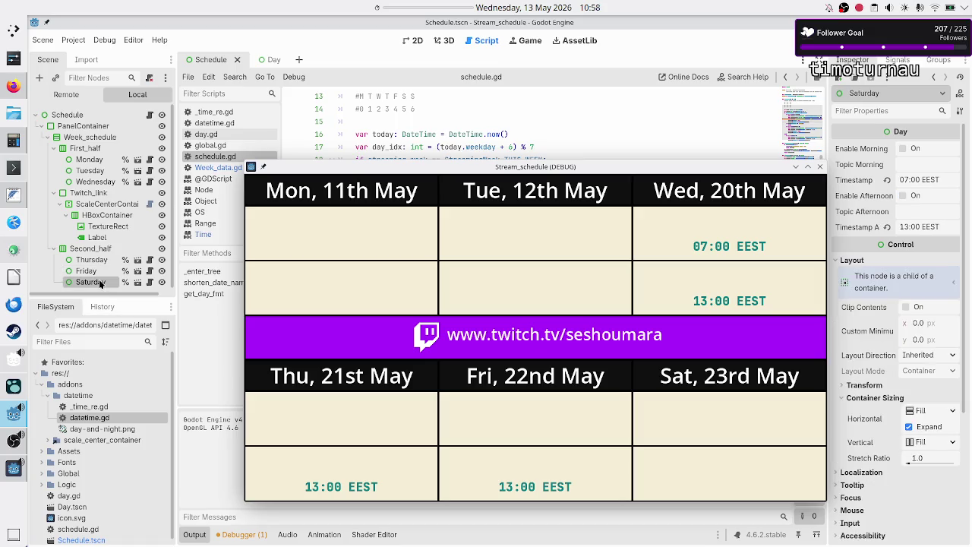
pyautogui.click(820, 167)
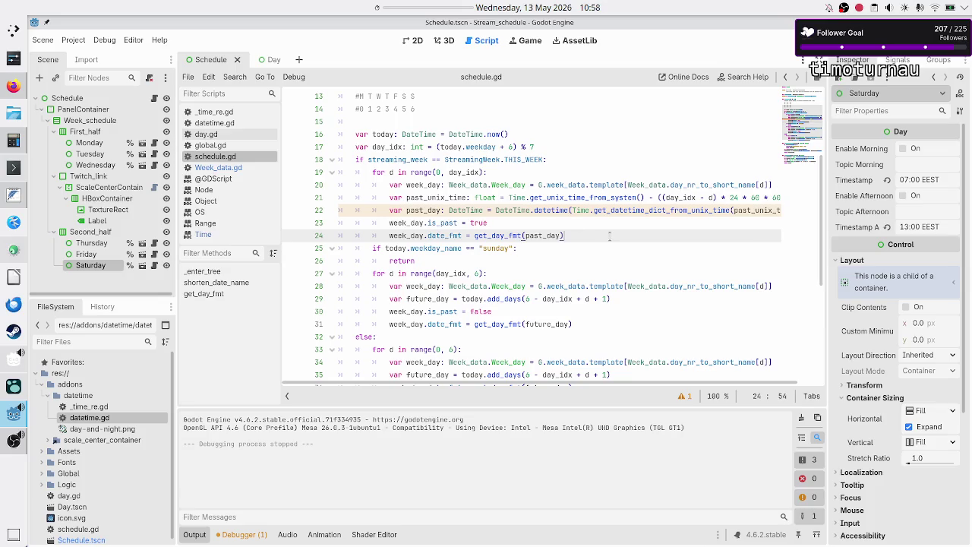
pyautogui.hotkey('ctrl', 's')
pyautogui.doubleClick(545, 210)
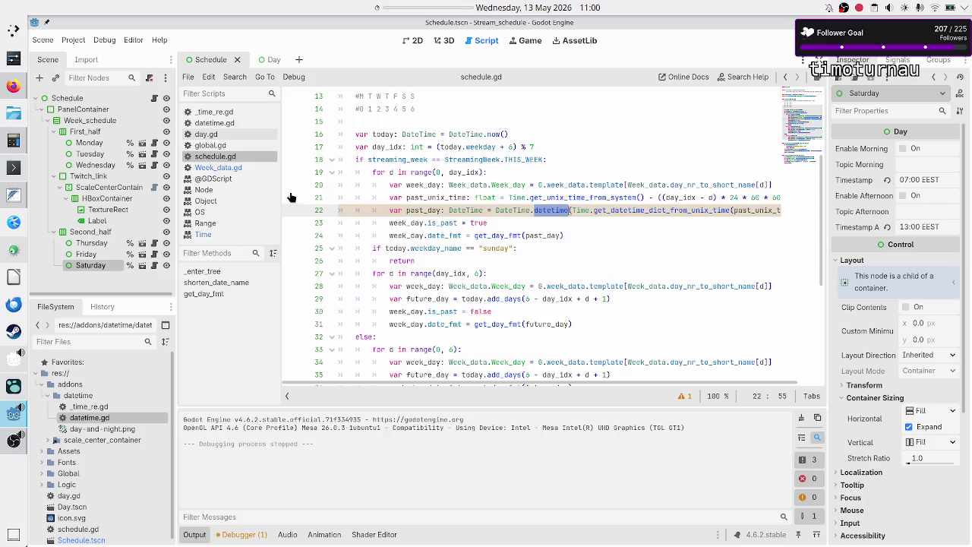
# Read get_unix_time_from_system in the Time reference, highlighting that it returns system time in UTC
pyautogui.click(272, 234)
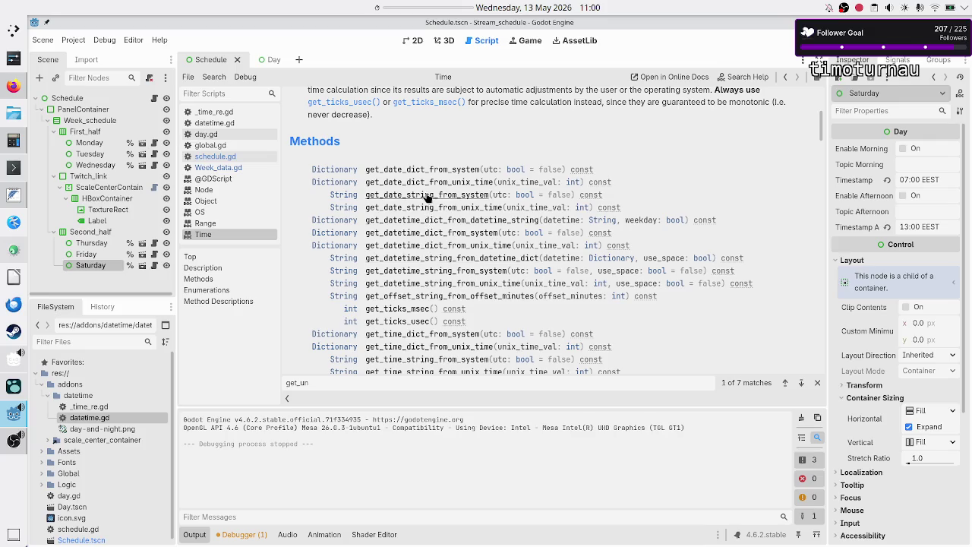
pyautogui.scroll(-4, 418, 303)
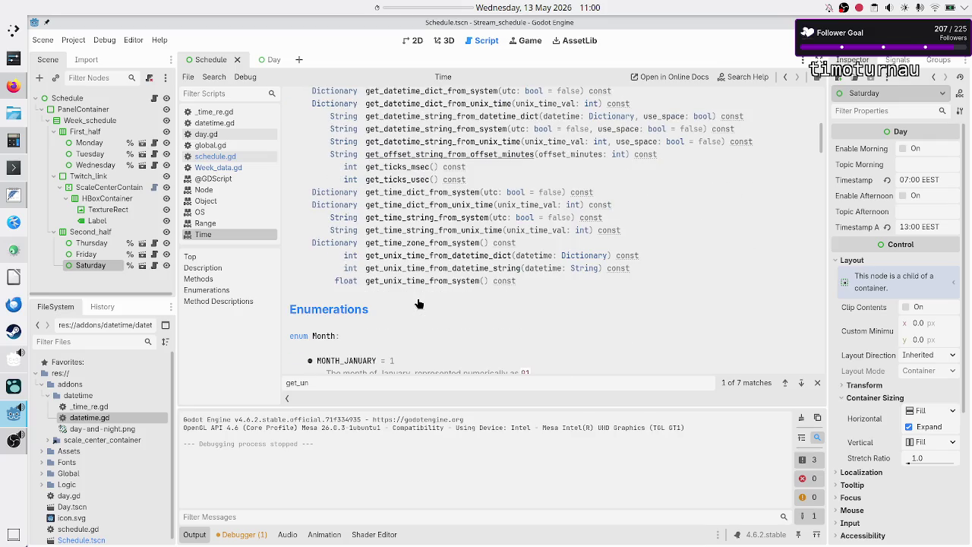
pyautogui.click(417, 281)
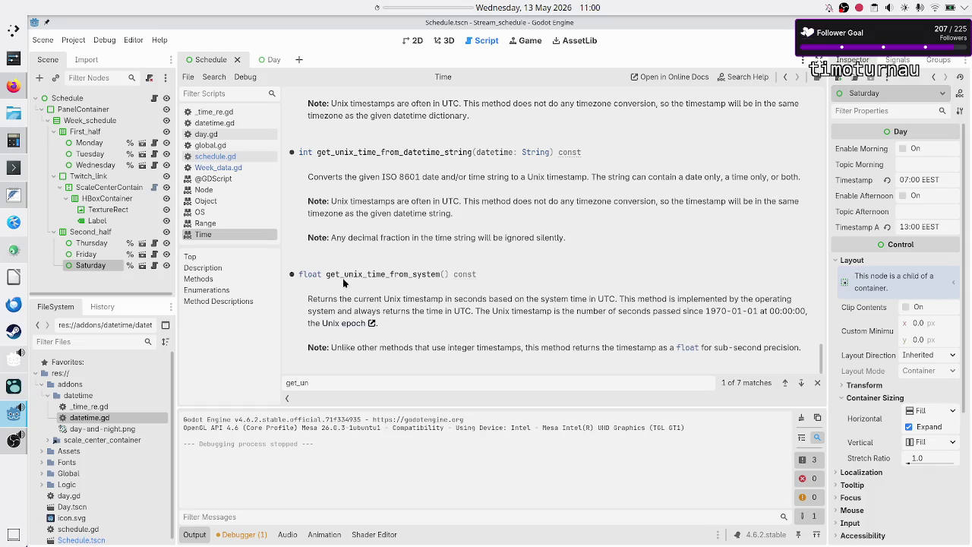
pyautogui.moveTo(340, 274); pyautogui.dragTo(386, 274)
pyautogui.moveTo(470, 310); pyautogui.dragTo(453, 311)
pyautogui.click(530, 299)
pyautogui.moveTo(530, 298); pyautogui.dragTo(619, 299)
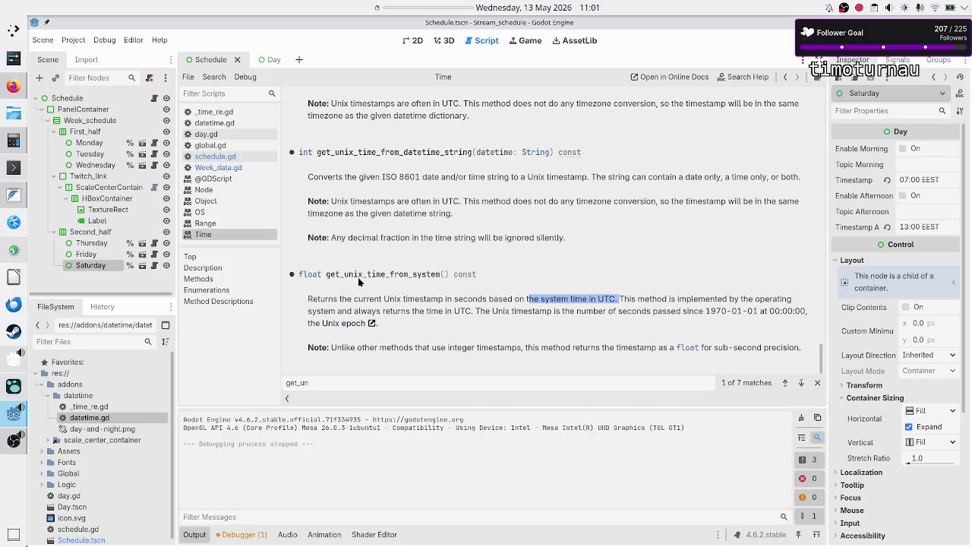
pyautogui.moveTo(344, 274); pyautogui.dragTo(384, 275)
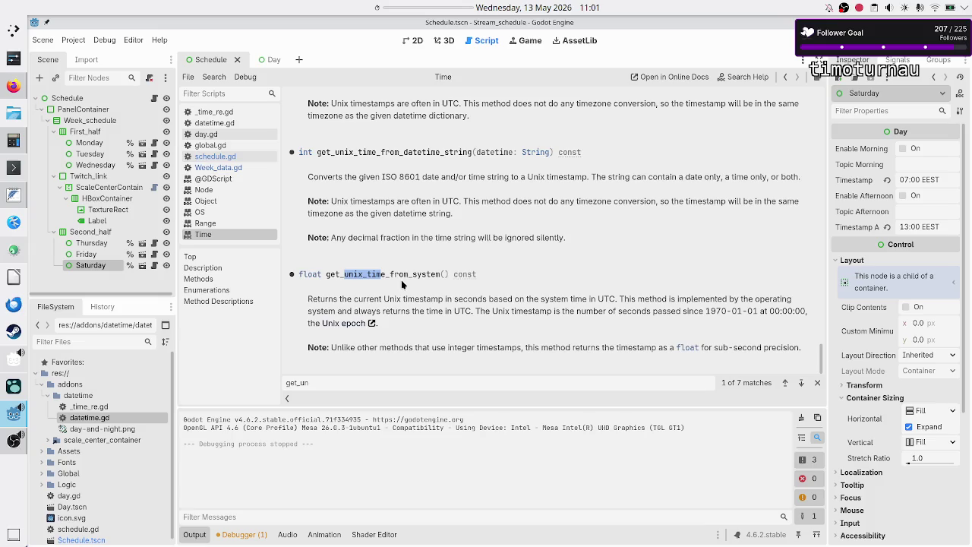
pyautogui.click(15, 86)
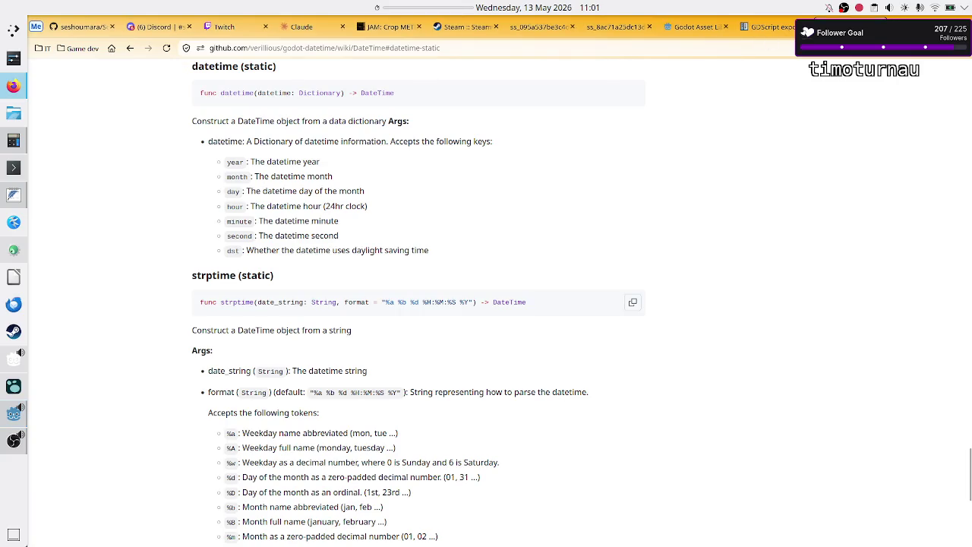
# Search DuckDuckGo for 'utc vs gmt' in a new tab and highlight GMT in the summary
pyautogui.hotkey('ctrl', 't')
pyautogui.click(482, 173)
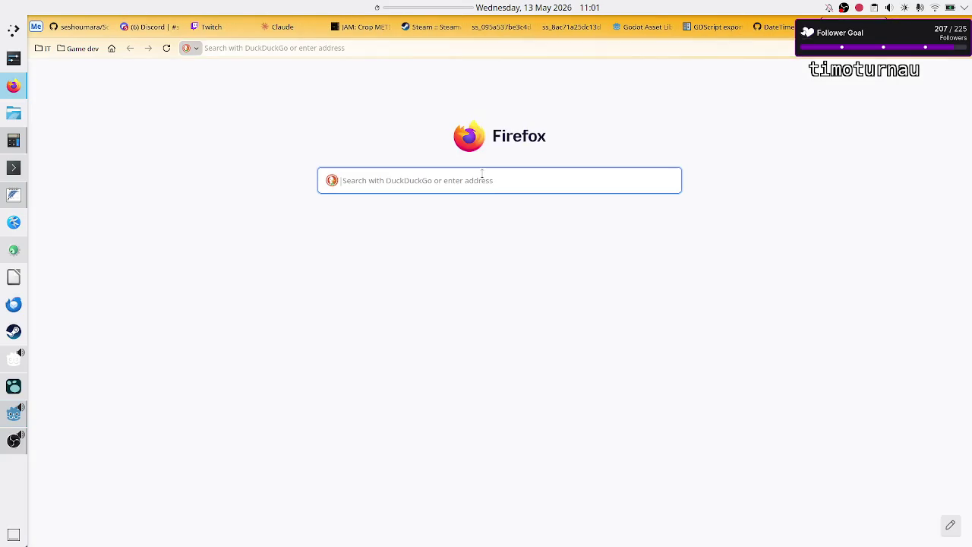
pyautogui.write('u')
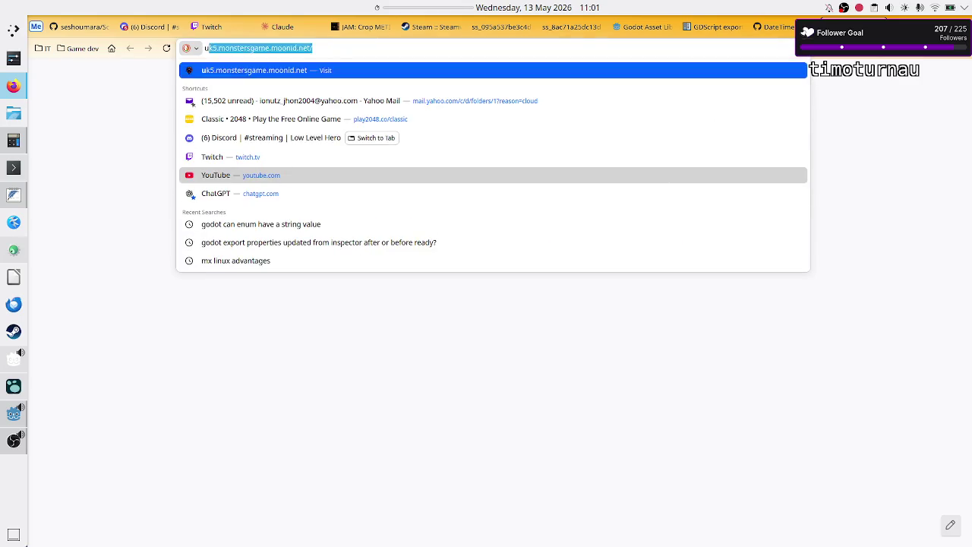
pyautogui.write('tc vs gm')
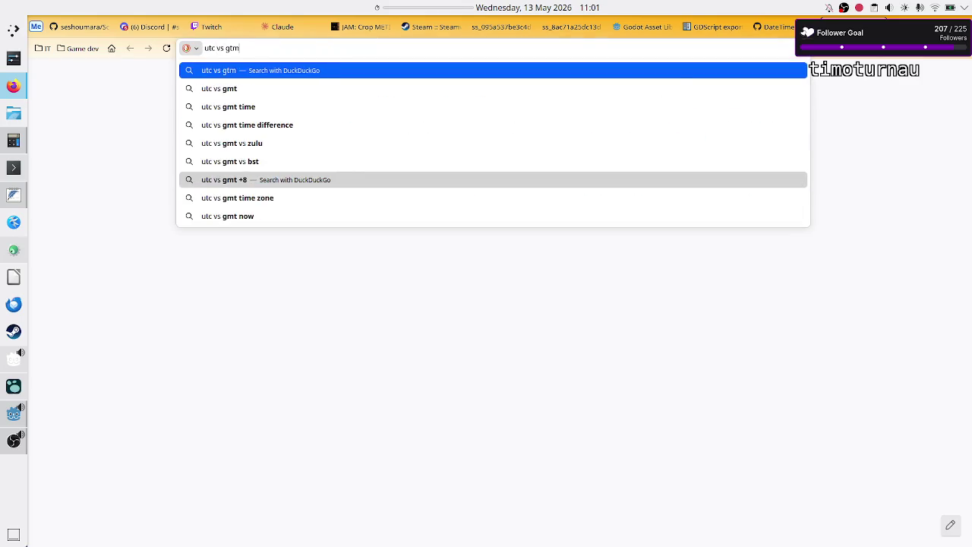
pyautogui.write('t')
pyautogui.press('Return')
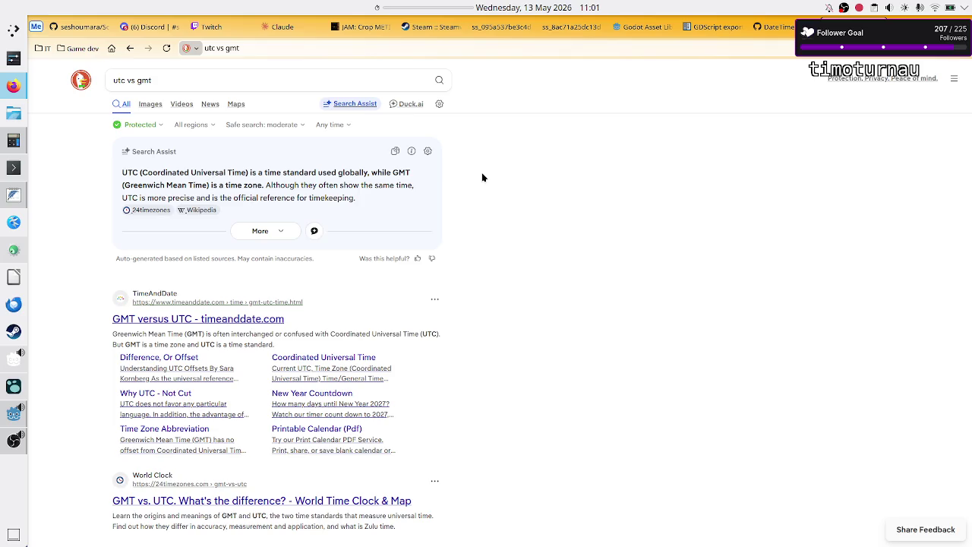
pyautogui.doubleClick(395, 173)
# Bring the Konsole terminal window to the front
pyautogui.moveTo(13, 168)
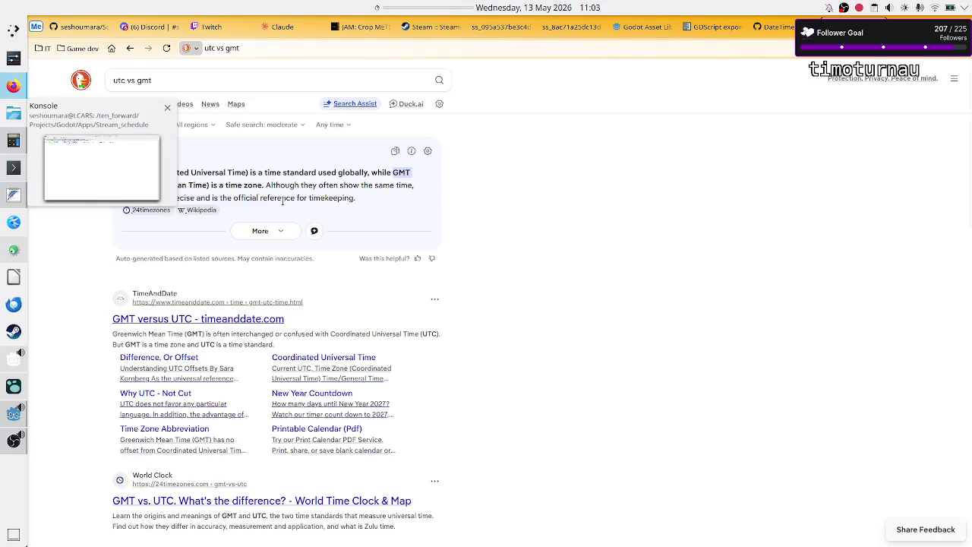
pyautogui.click(12, 170)
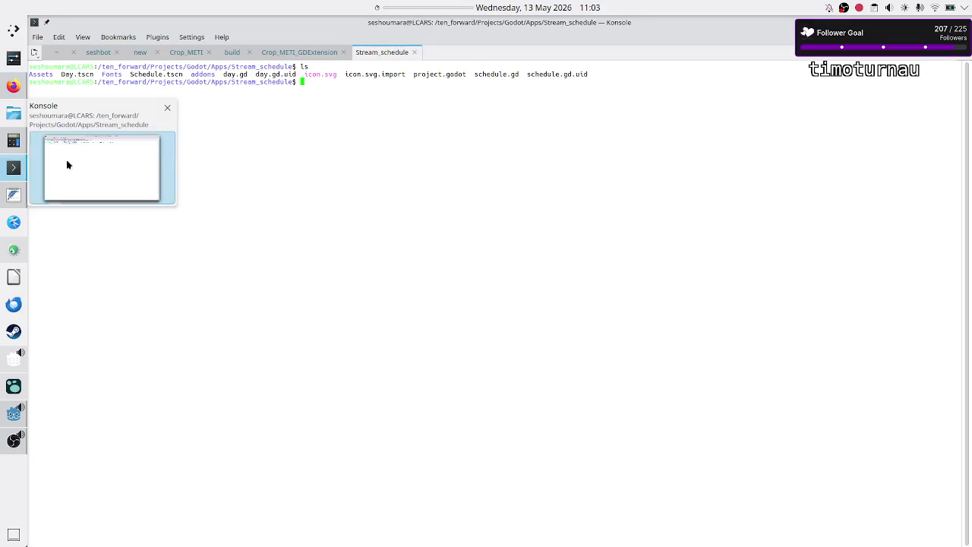
# Open the date manual with man date and search it for unix
pyautogui.press('Return')
pyautogui.press('Return')
pyautogui.write('man date')
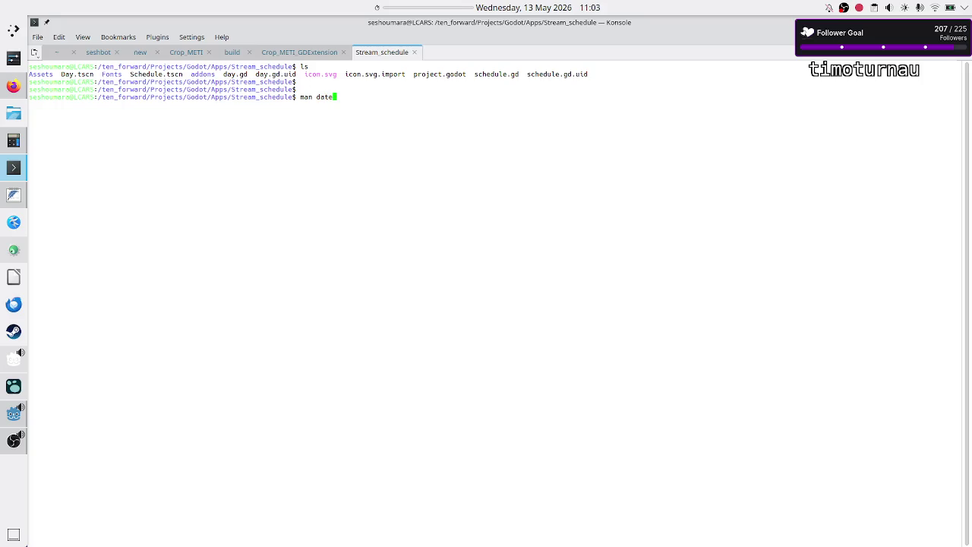
pyautogui.press('Return')
pyautogui.press(':')
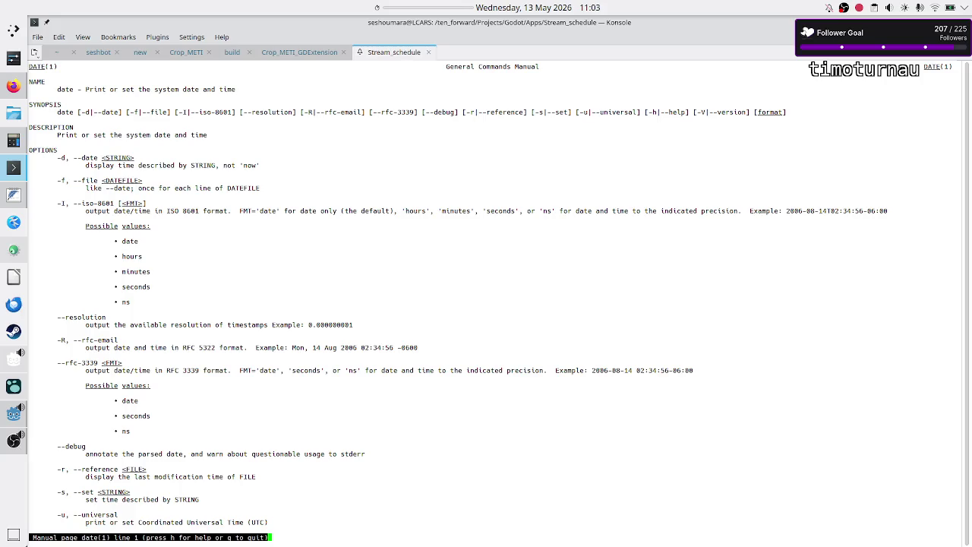
pyautogui.write('/unix')
pyautogui.press('Return')
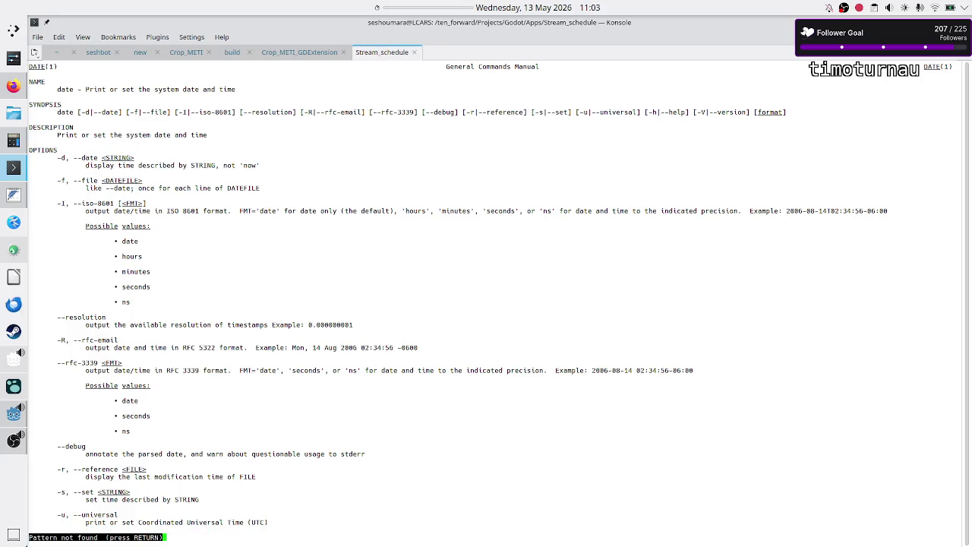
pyautogui.press('Return')
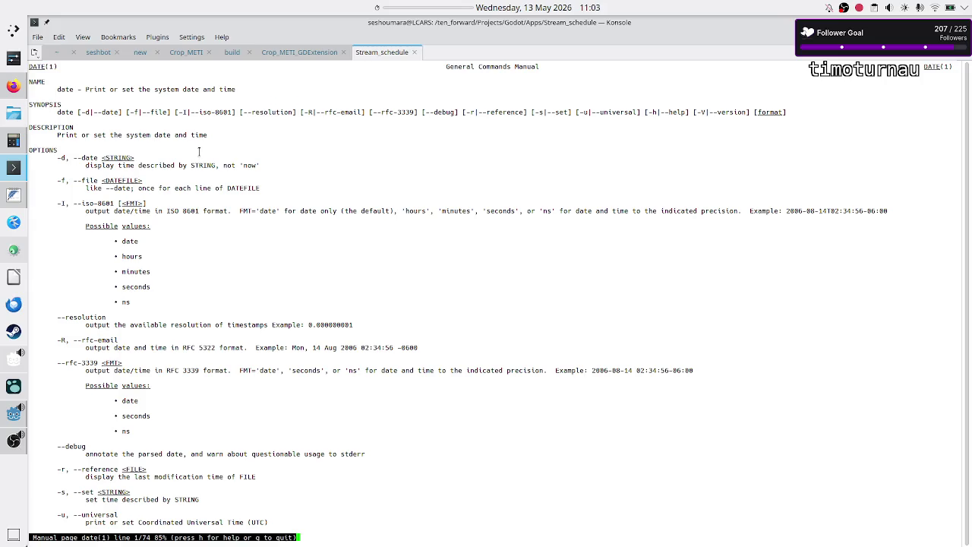
pyautogui.scroll(-4, 174, 218)
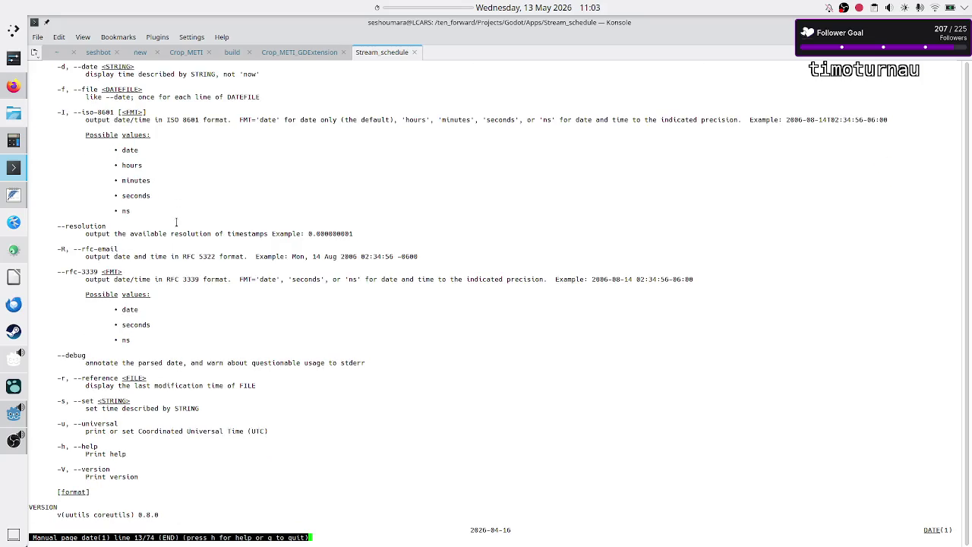
pyautogui.scroll(4, 176, 222)
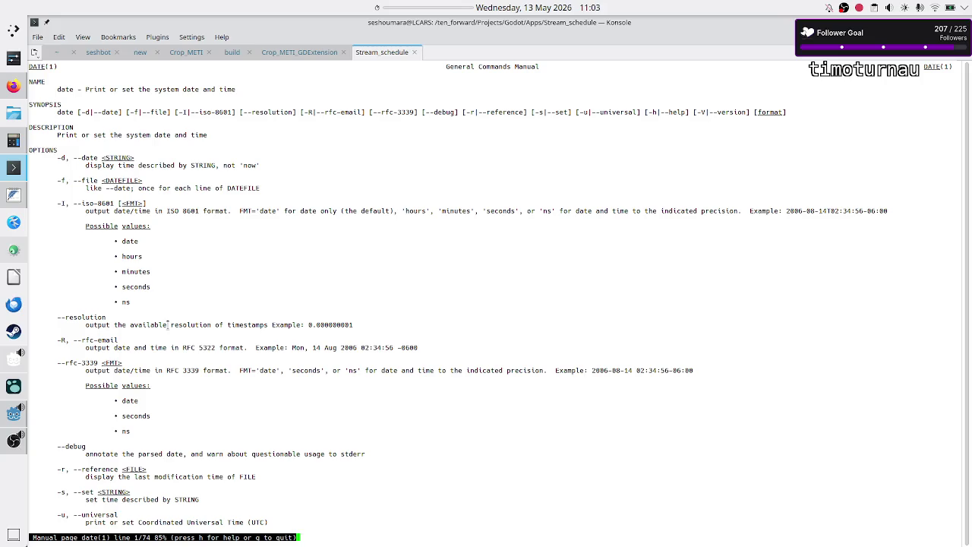
# Print the current date, then reopen man date and scroll through its options
pyautogui.write('qdate')
pyautogui.press('Return')
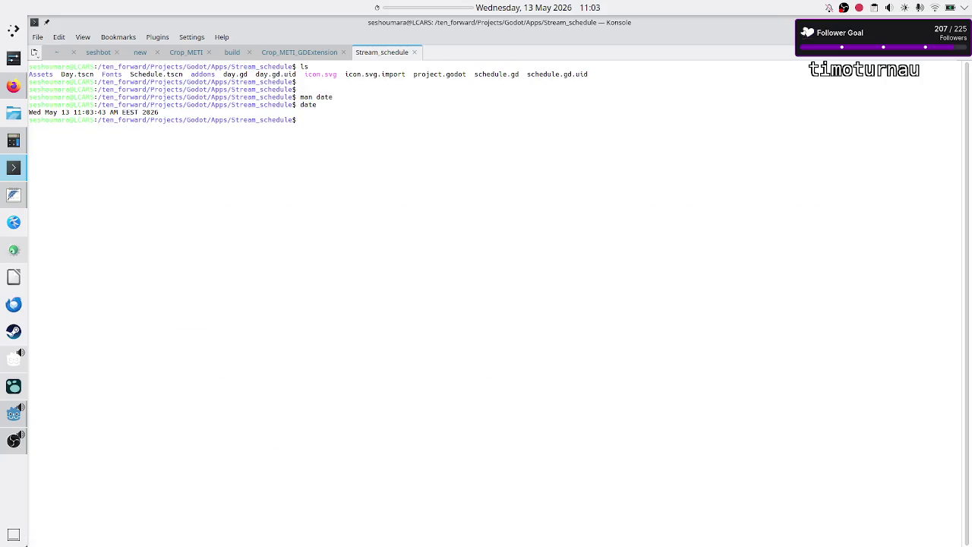
pyautogui.write('man date')
pyautogui.press('Return')
pyautogui.scroll(-2, 164, 304)
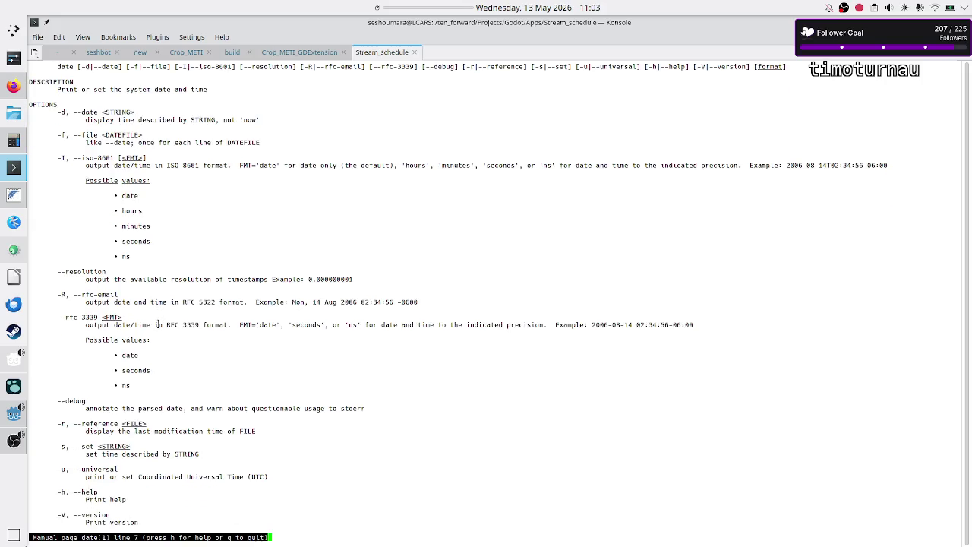
pyautogui.scroll(-1, 158, 324)
pyautogui.scroll(-1, 158, 323)
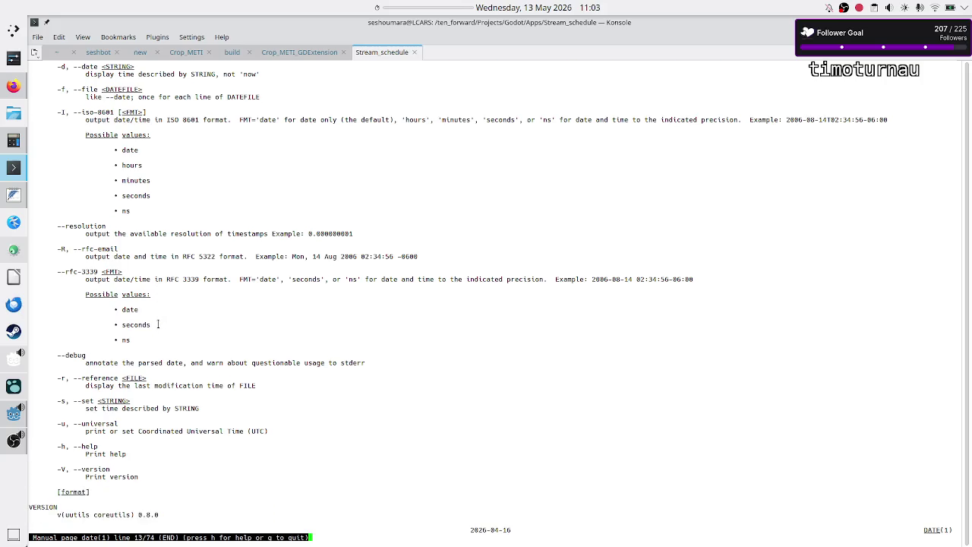
pyautogui.scroll(1, 158, 323)
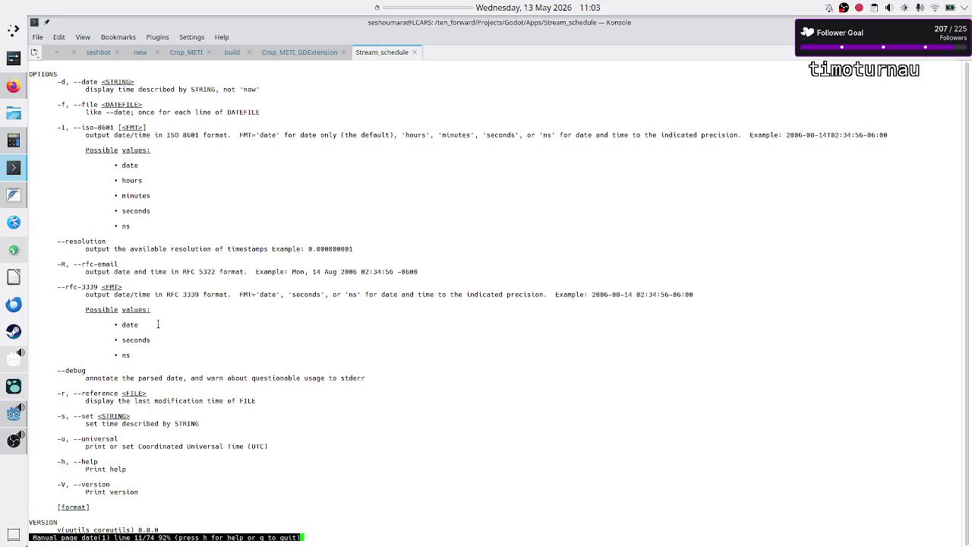
pyautogui.hotkey('alt', 'Tab')
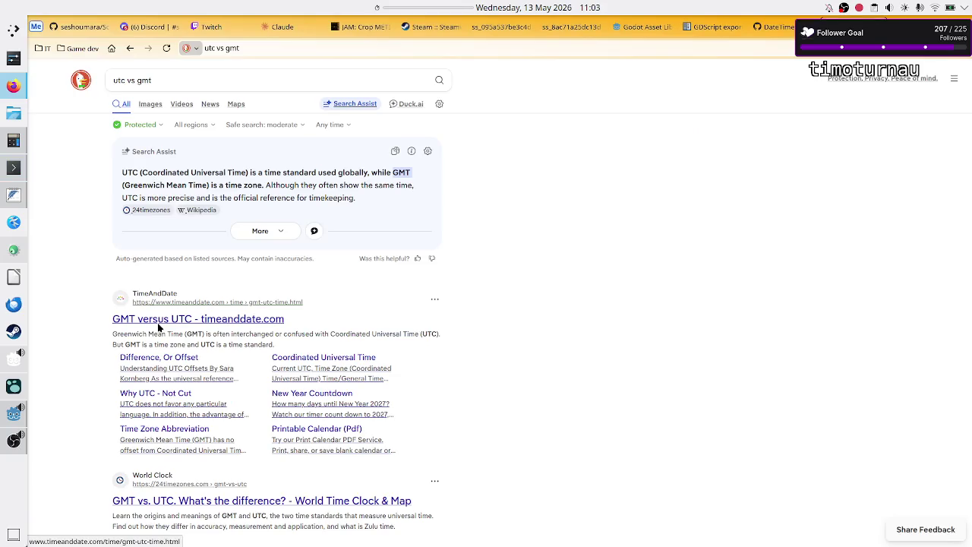
# Search for 'linux date command get unix epoch time' to find date +%s
pyautogui.doubleClick(206, 81)
pyautogui.hotkey('ctrl', 'a')
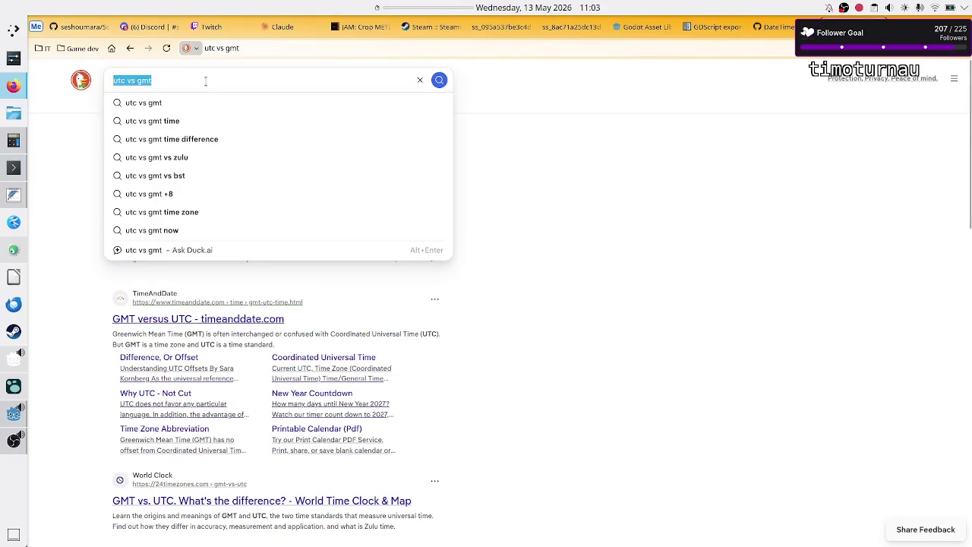
pyautogui.write('linux date command ge')
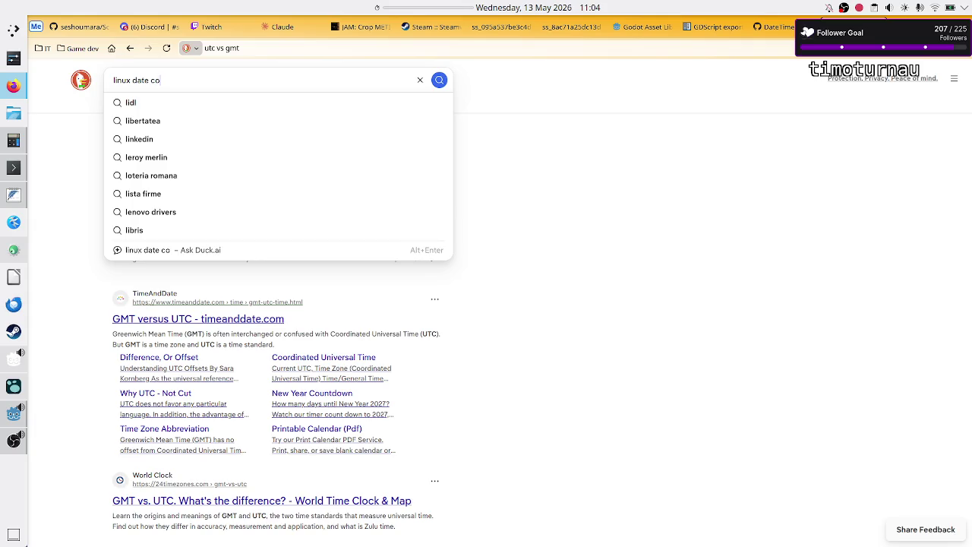
pyautogui.write('t unix time')
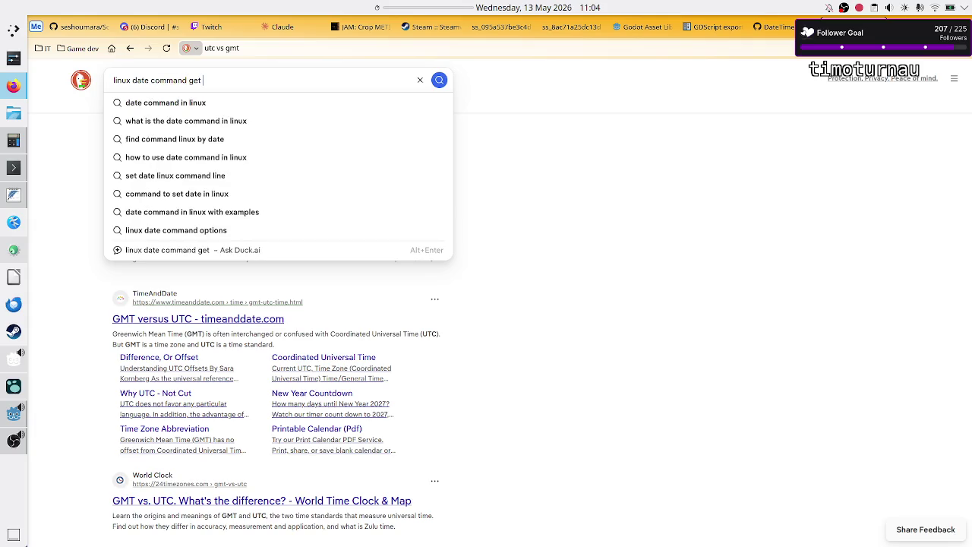
pyautogui.press('BackSpace')
pyautogui.press('BackSpace')
pyautogui.press('BackSpace')
pyautogui.write('epoch time')
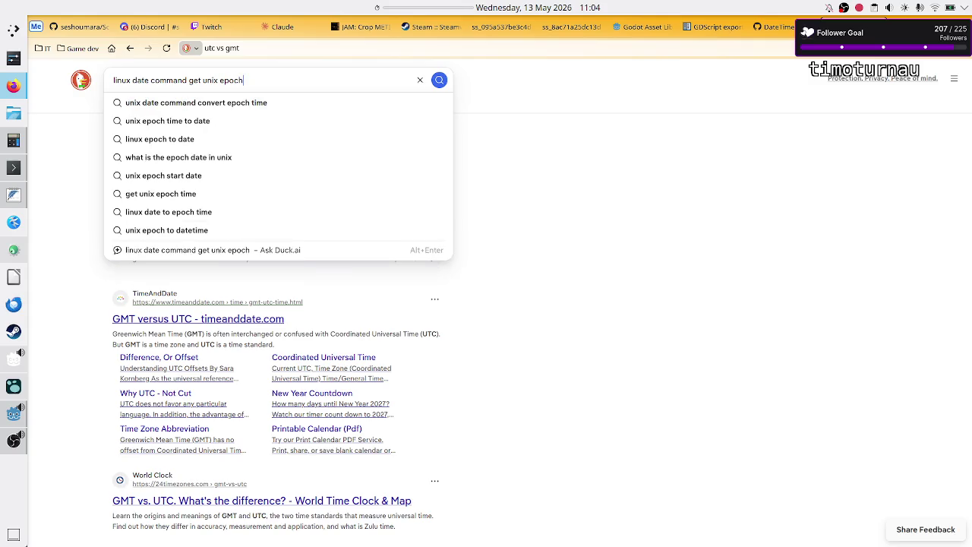
pyautogui.press('Return')
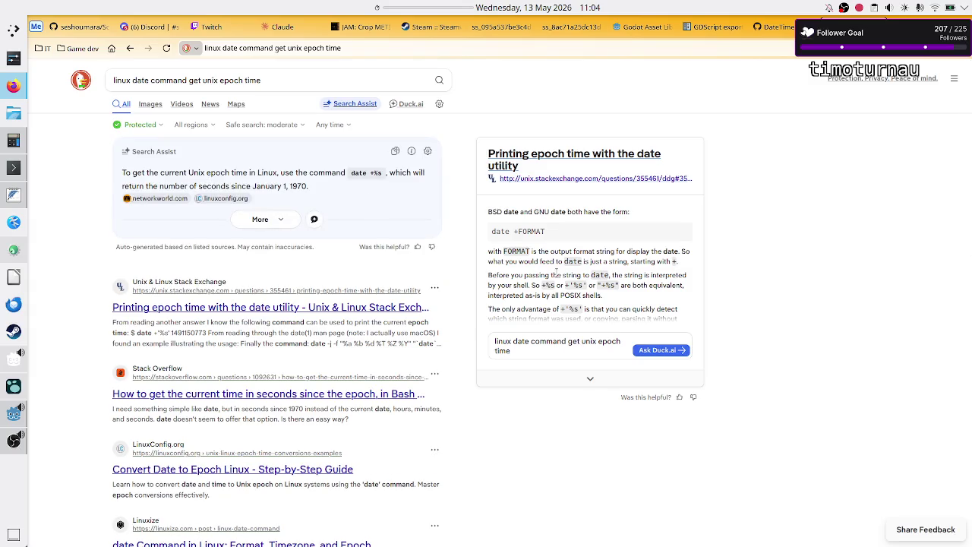
pyautogui.hotkey('alt', 'Tab')
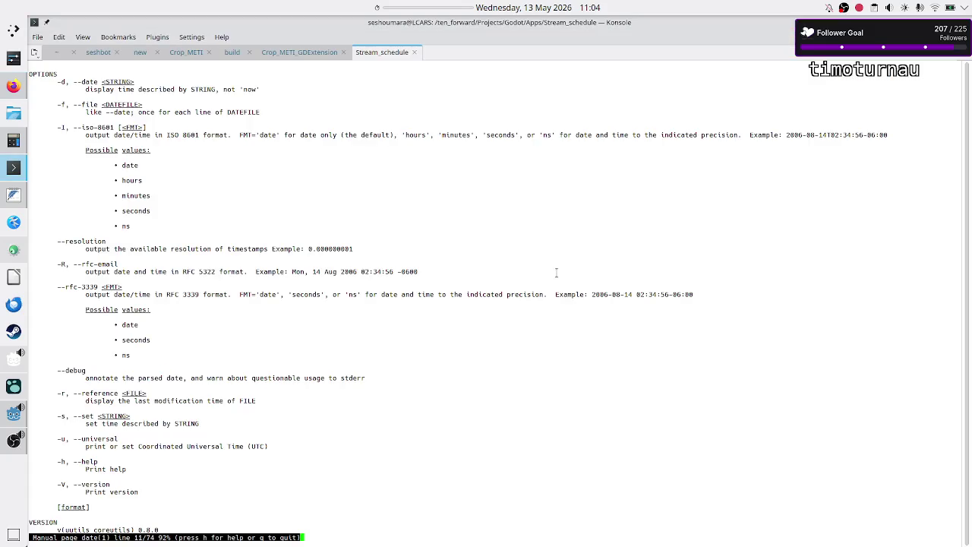
pyautogui.write('qdate')
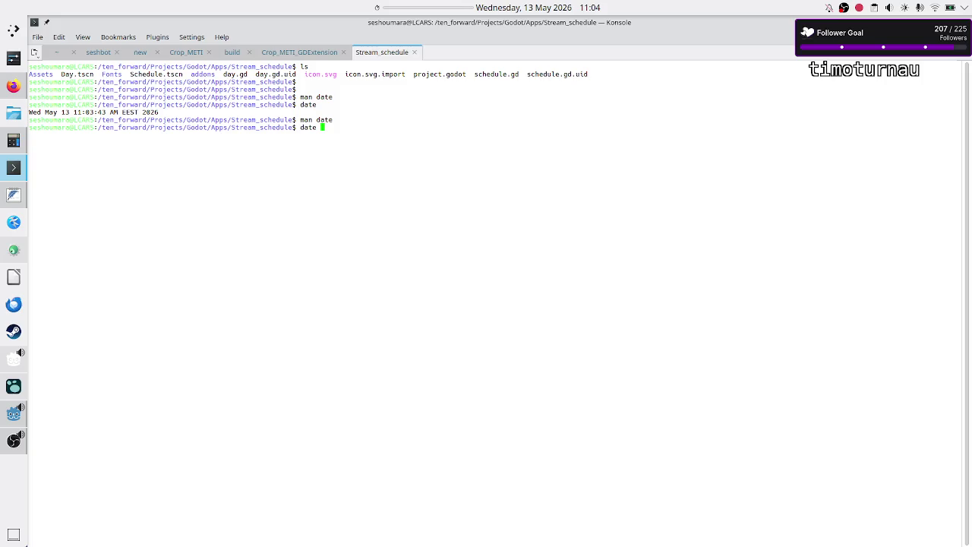
pyautogui.write(' +')
pyautogui.write('%s')
pyautogui.press('Return')
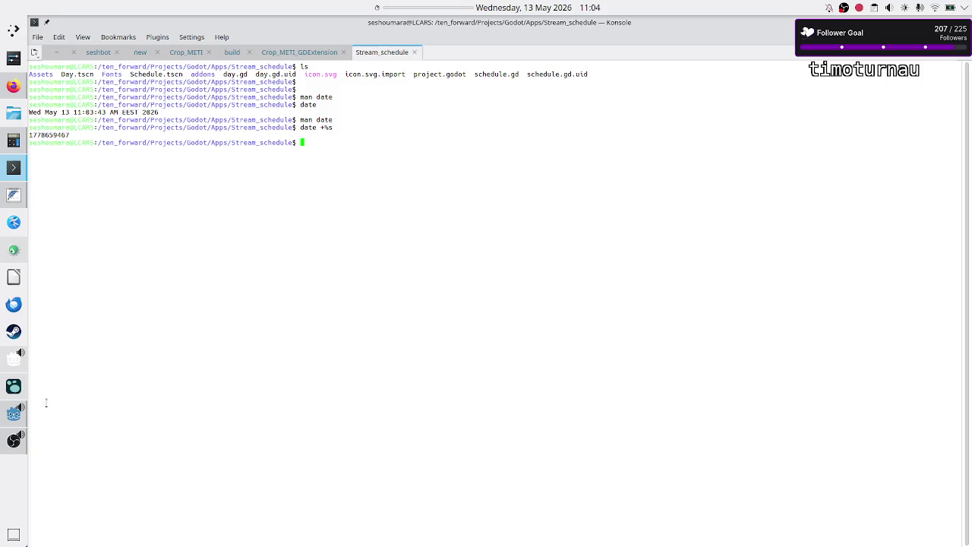
pyautogui.click(14, 414)
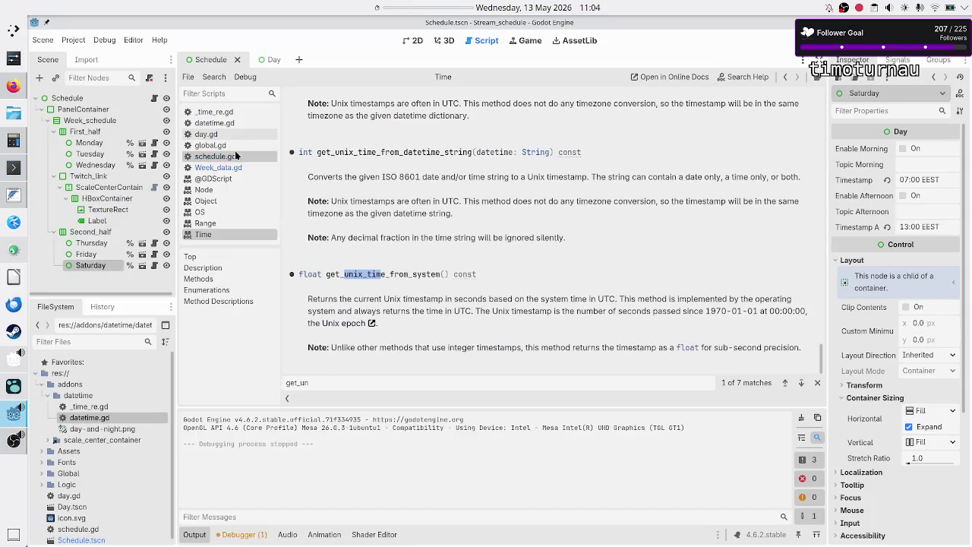
# Add print(Time.get_unix_time_from_system()) on line 15 of schedule.gd, then save and run the project
pyautogui.click(214, 158)
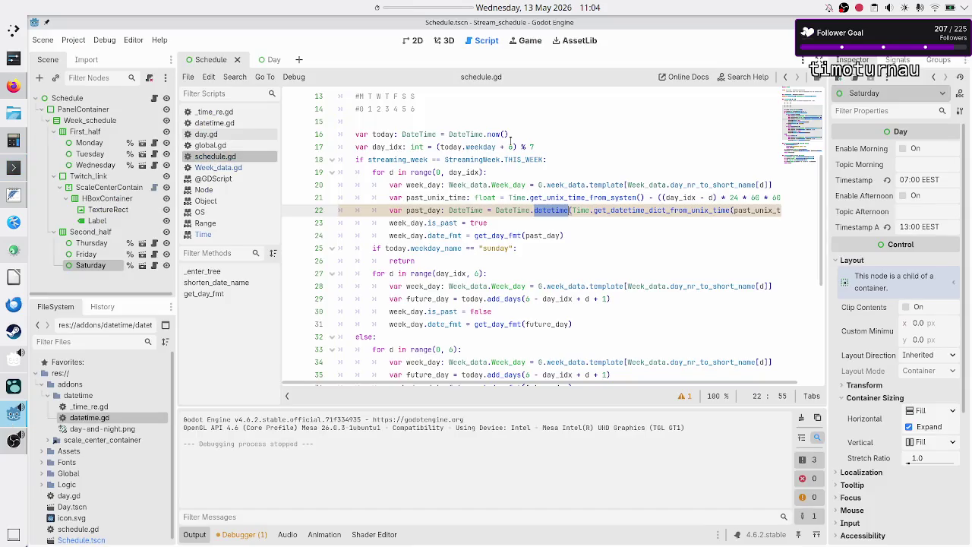
pyautogui.click(546, 134)
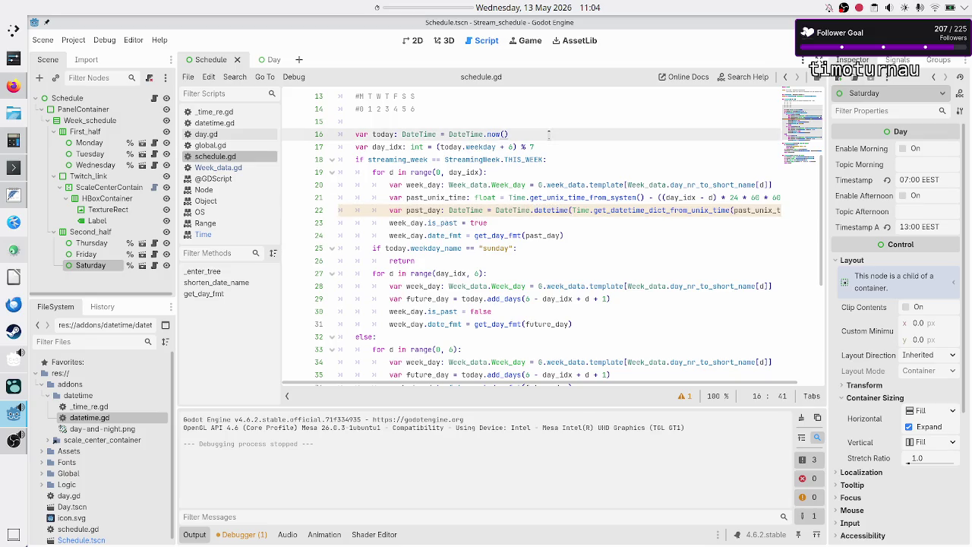
pyautogui.press('Return')
pyautogui.press('BackSpace')
pyautogui.press('BackSpace')
pyautogui.press('Up')
pyautogui.write('pr')
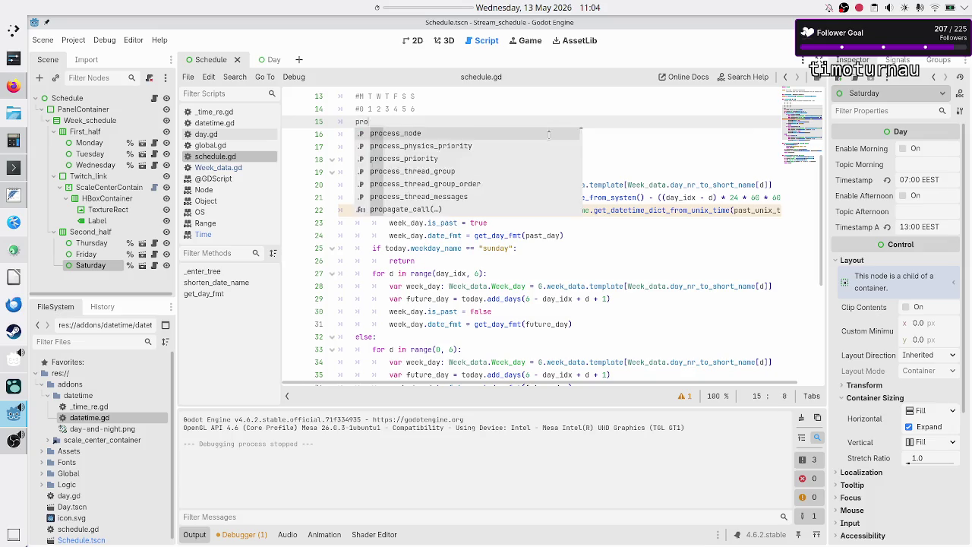
pyautogui.write('int')
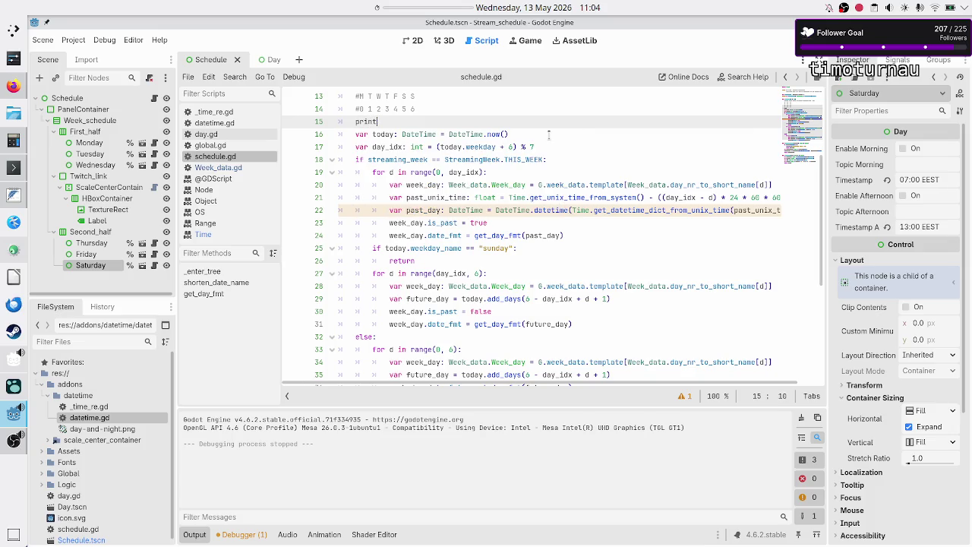
pyautogui.write('(Time.')
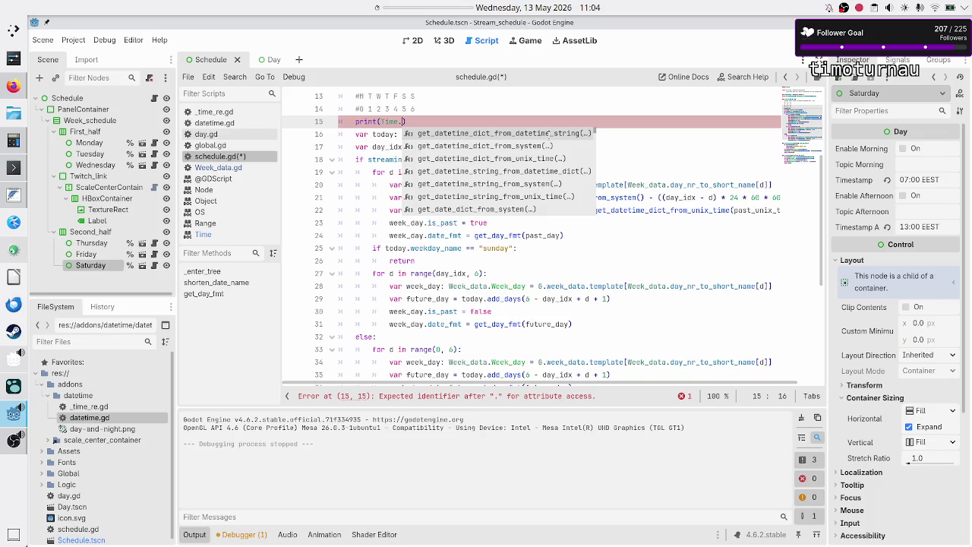
pyautogui.write('get_')
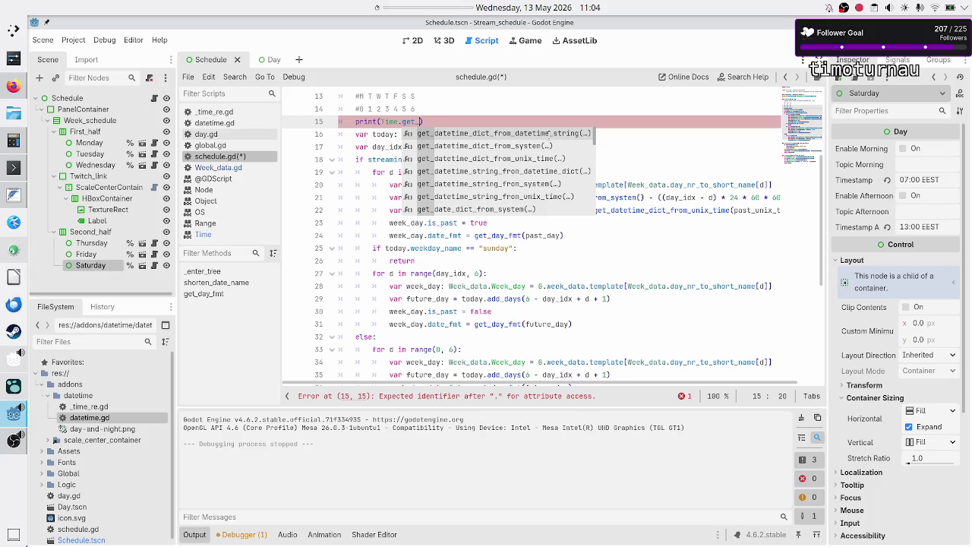
pyautogui.write('u')
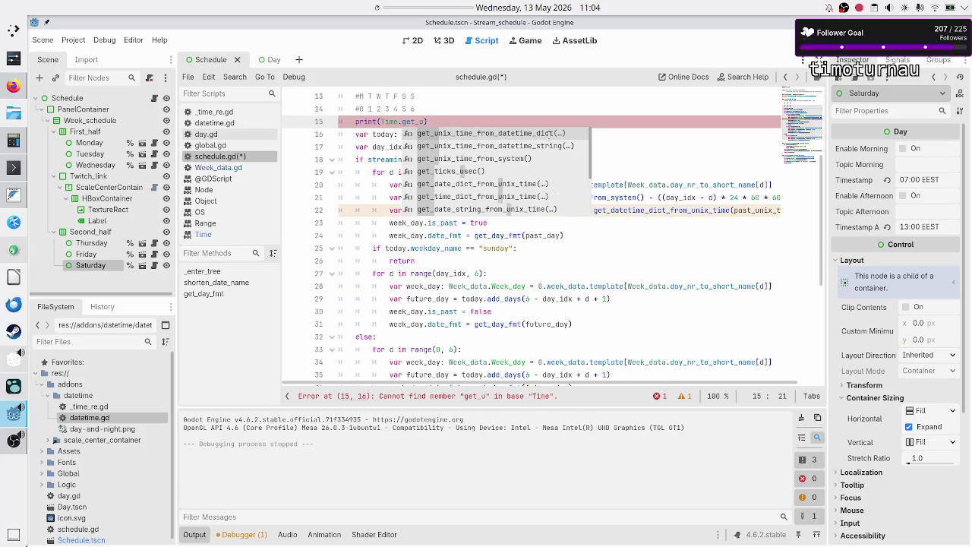
pyautogui.press('Down')
pyautogui.press('Down')
pyautogui.press('Return')
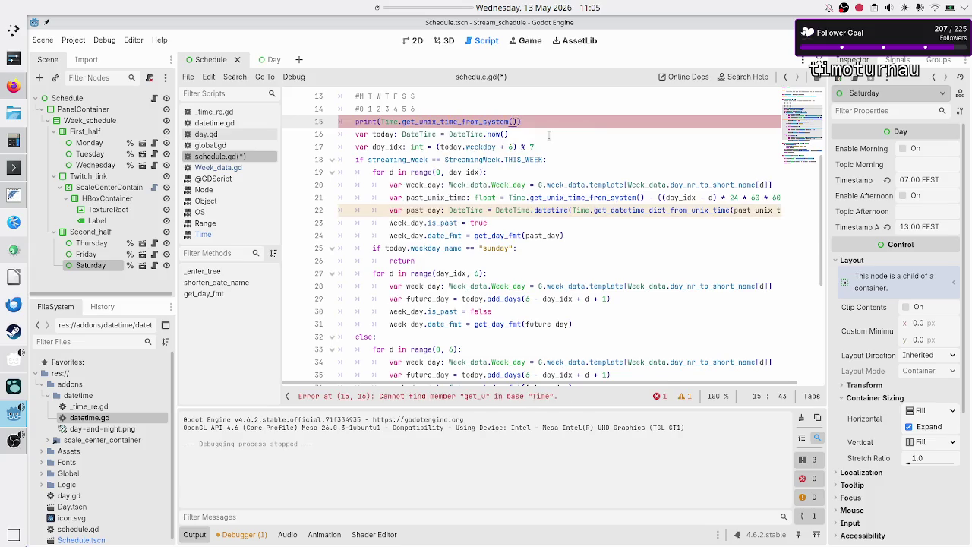
pyautogui.write(')')
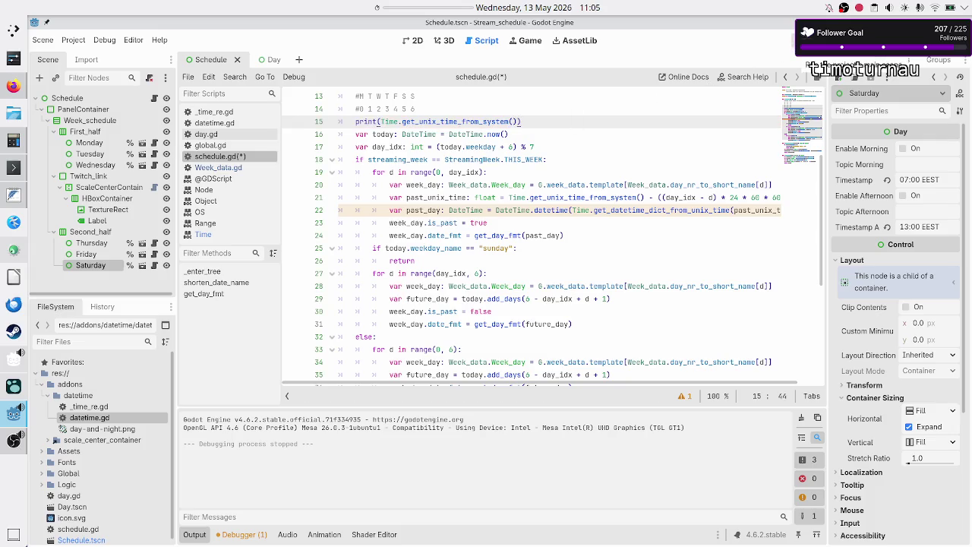
pyautogui.press('F5')
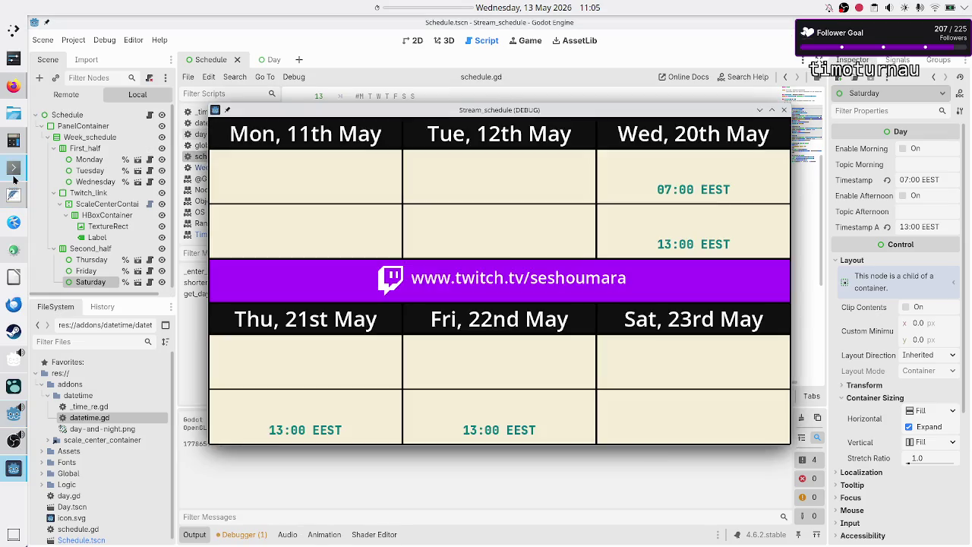
# Close the running schedule window and start the bc -l calculator in Konsole
pyautogui.click(14, 170)
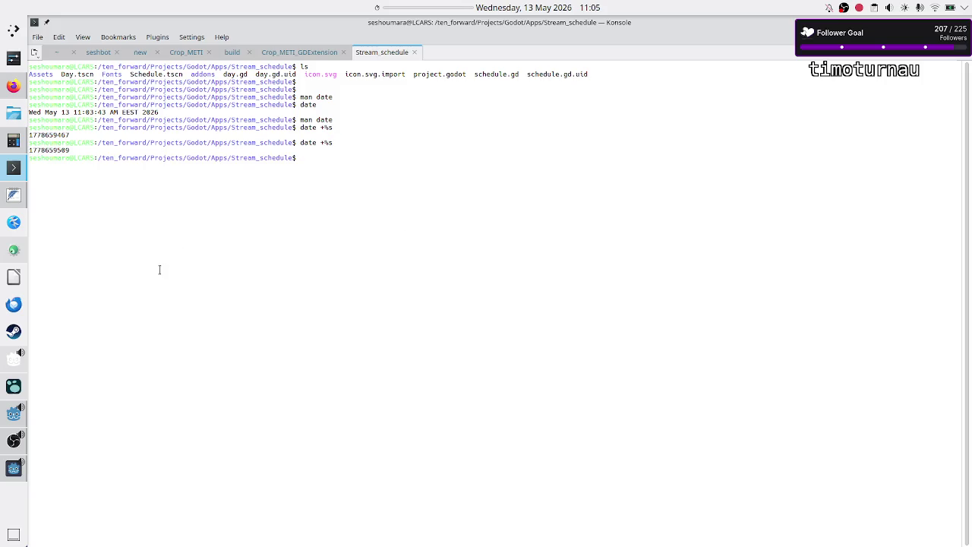
pyautogui.click(14, 468)
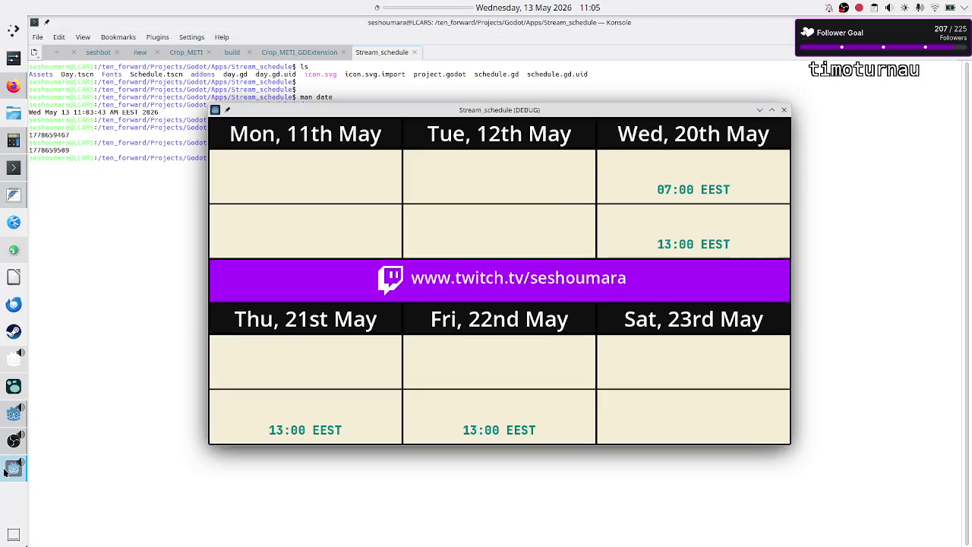
pyautogui.click(783, 110)
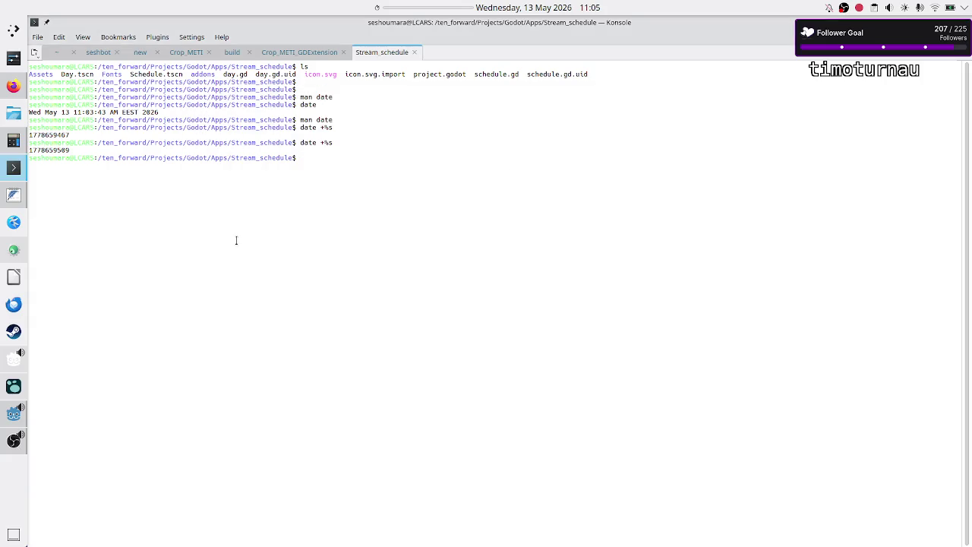
pyautogui.write('bc -')
pyautogui.write('l')
pyautogui.press('Return')
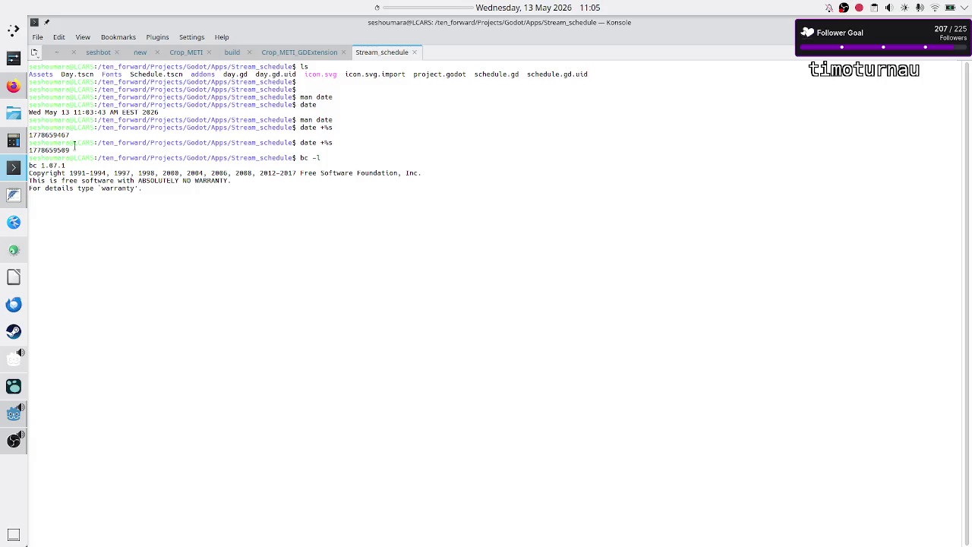
pyautogui.doubleClick(48, 149)
pyautogui.rightClick(49, 151)
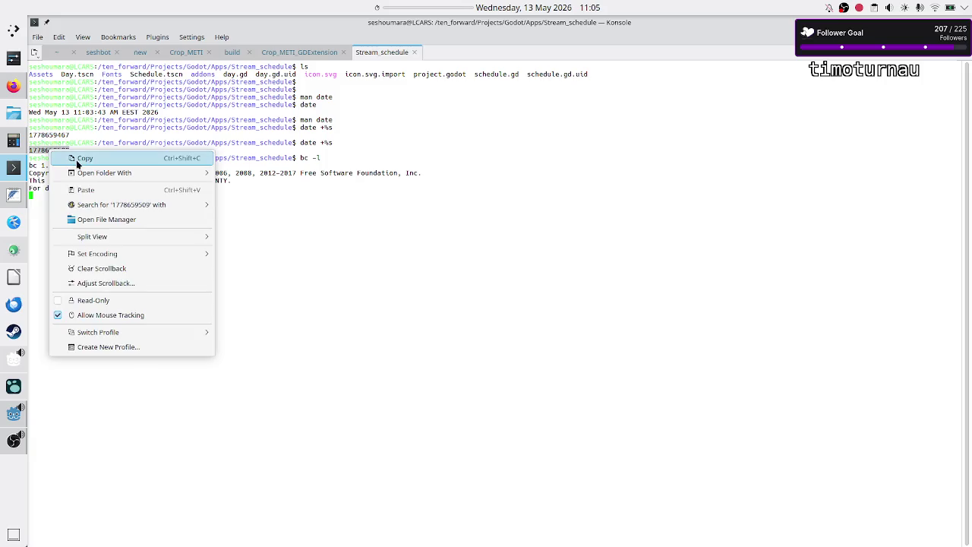
pyautogui.click(76, 160)
pyautogui.rightClick(114, 234)
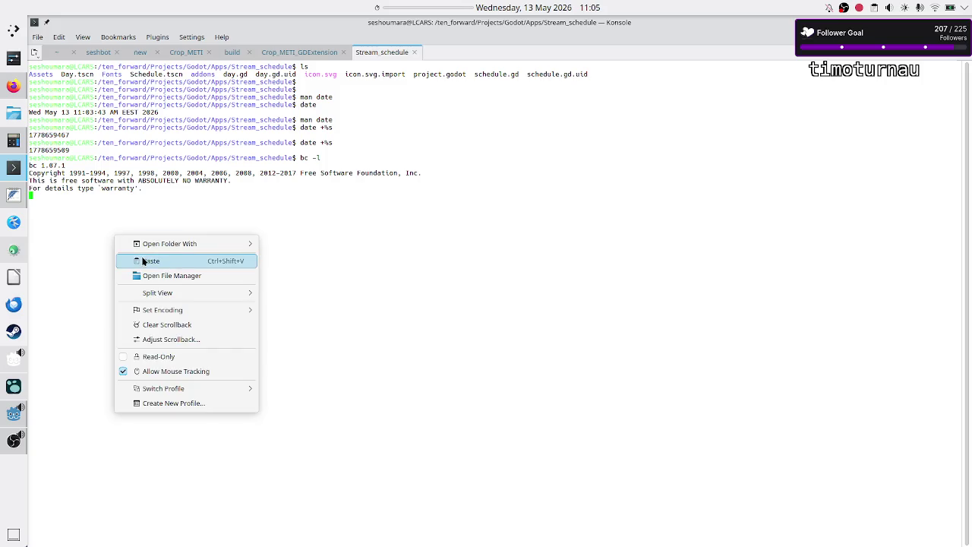
pyautogui.click(144, 261)
pyautogui.write('-')
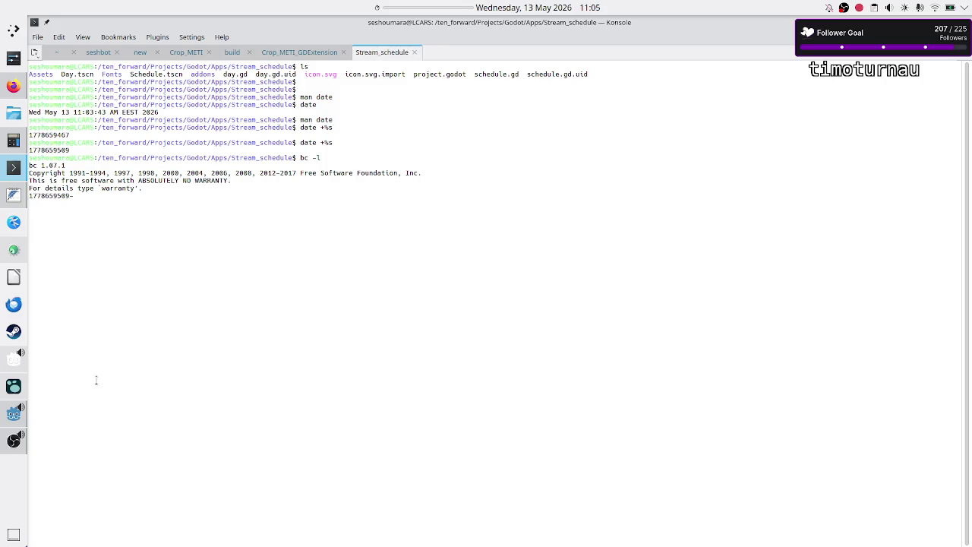
# Copy the Unix timestamp printed in Godot's Output panel and bring up Konsole's paste menu
pyautogui.click(14, 414)
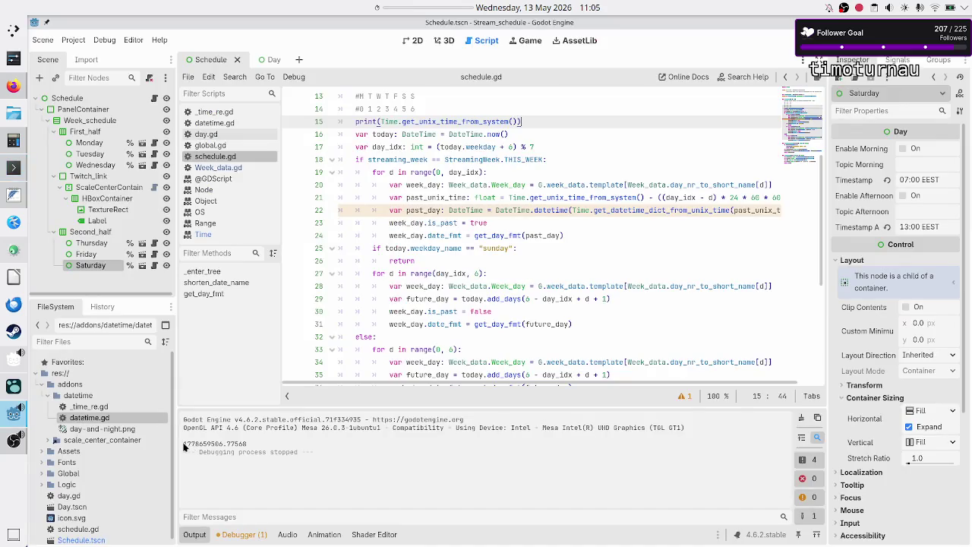
pyautogui.moveTo(182, 443); pyautogui.dragTo(223, 443)
pyautogui.rightClick(214, 446)
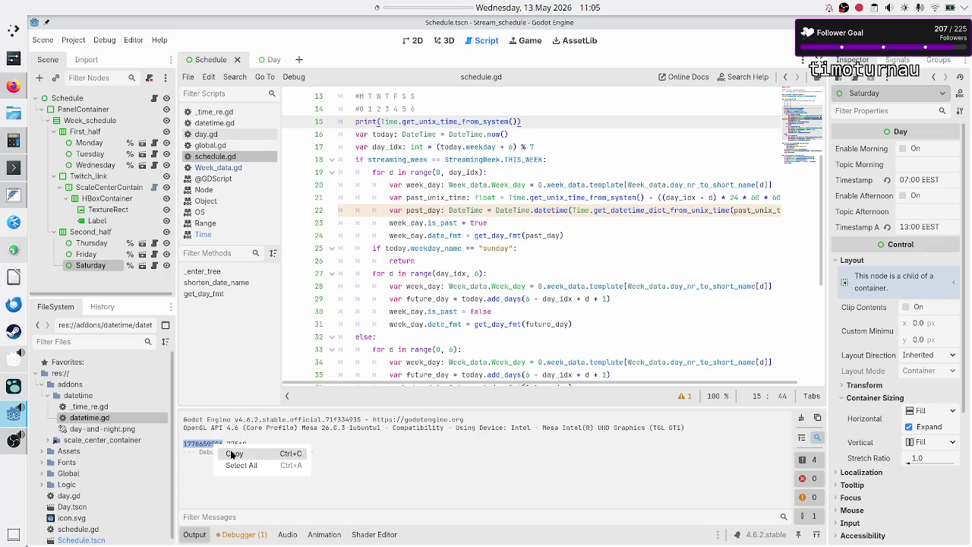
pyautogui.click(233, 453)
pyautogui.hotkey('alt', 'Tab')
pyautogui.rightClick(289, 300)
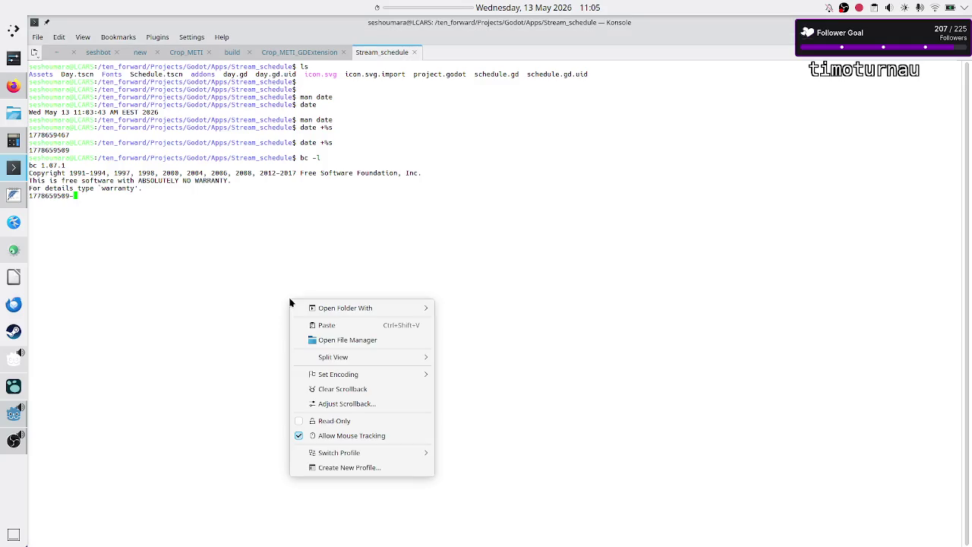
pyautogui.click(318, 327)
pyautogui.press('Return')
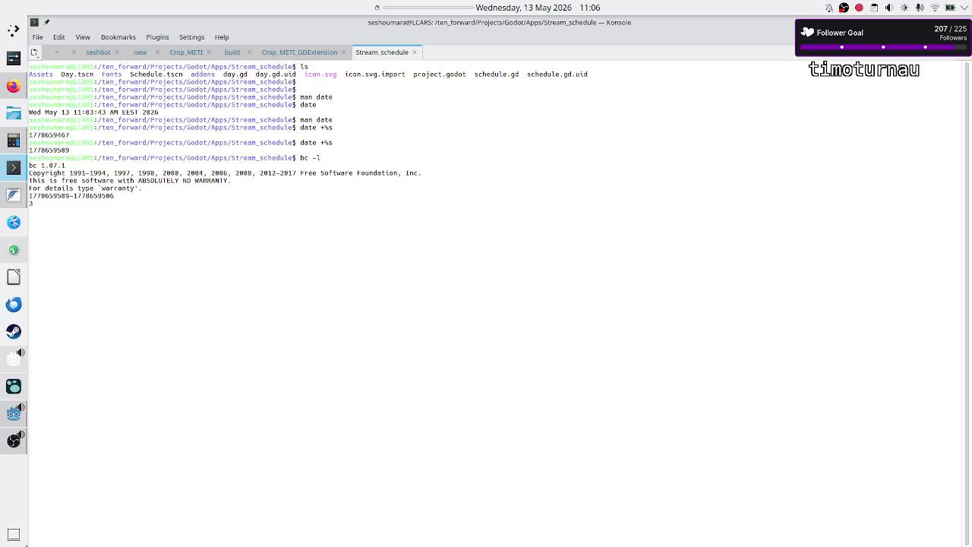
pyautogui.hotkey('ctrl', 'c')
# Exit the bc calculator with quit, after one mistyped attempt
pyautogui.press('Return')
pyautogui.press('Return')
pyautogui.write('quite')
pyautogui.press('Return')
pyautogui.write('quit')
pyautogui.press('Return')
# Open man date, search it for UTC, browse the ISO 8601 option description, and quit
pyautogui.write('man date')
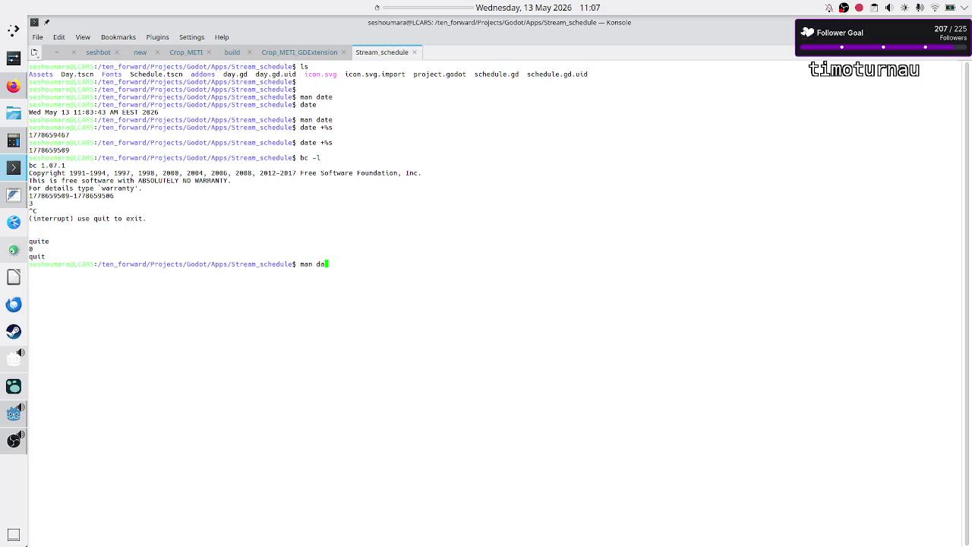
pyautogui.press('Return')
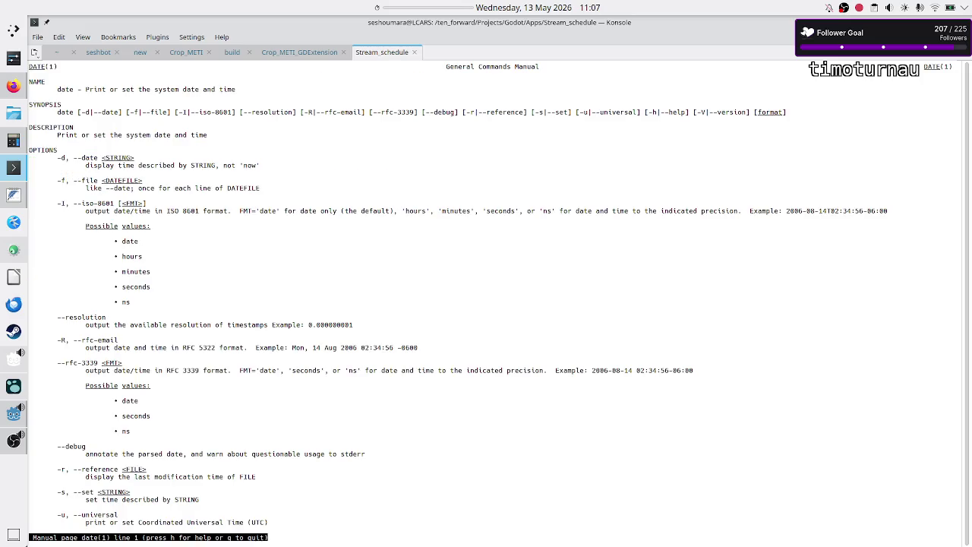
pyautogui.write('/UR')
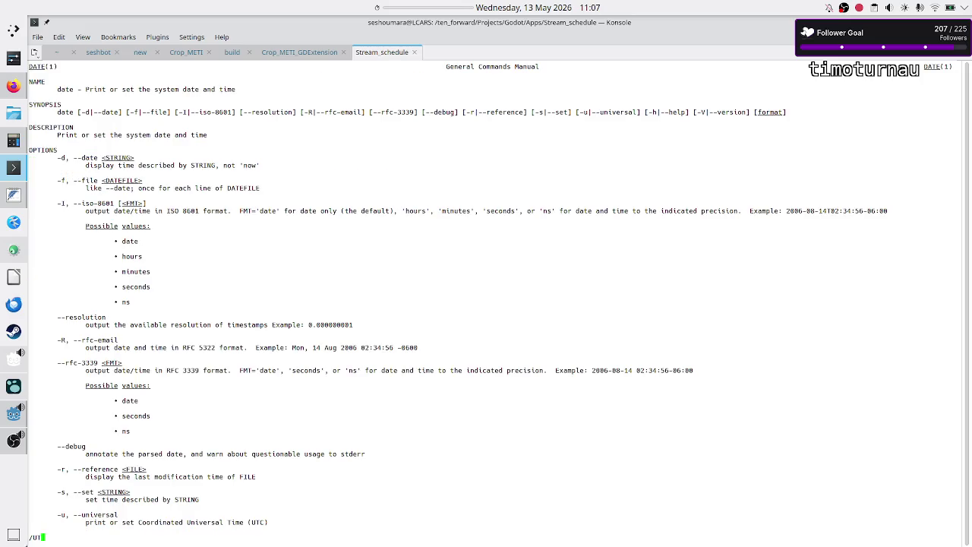
pyautogui.write('C')
pyautogui.press('Return')
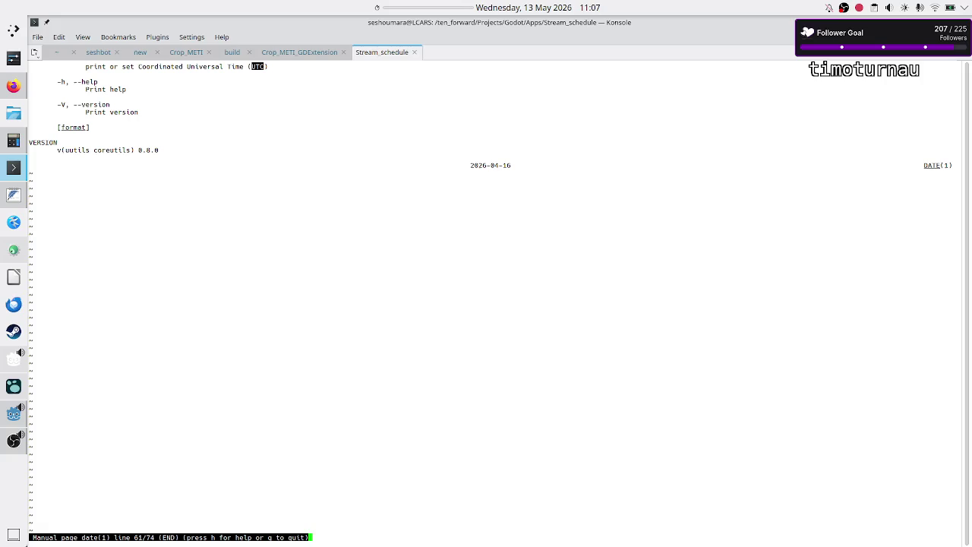
pyautogui.scroll(1, 261, 246)
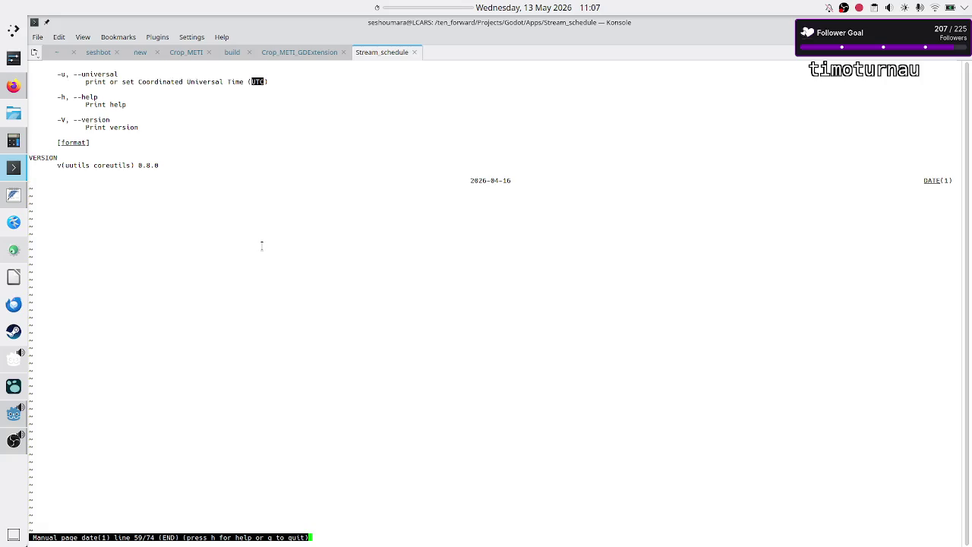
pyautogui.scroll(1, 262, 245)
pyautogui.scroll(9, 261, 245)
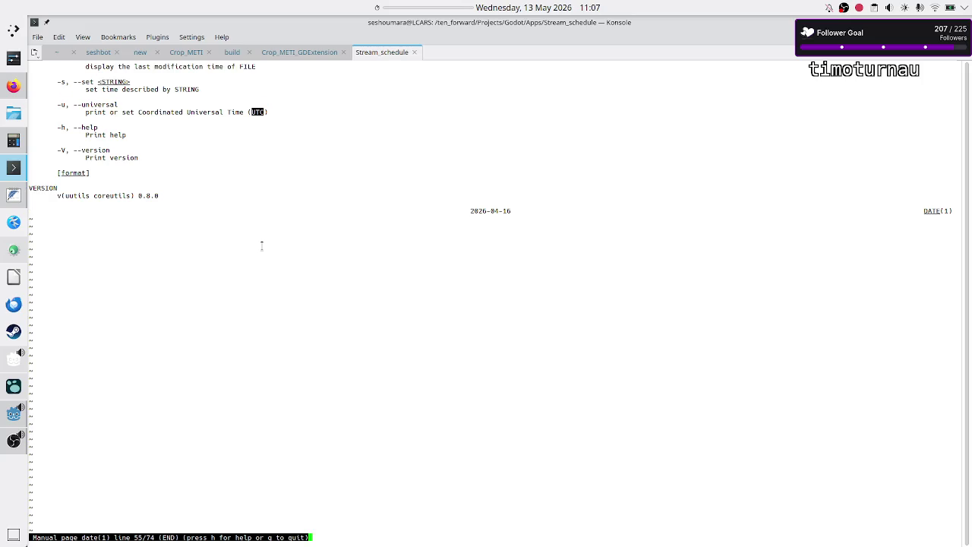
pyautogui.scroll(9, 261, 246)
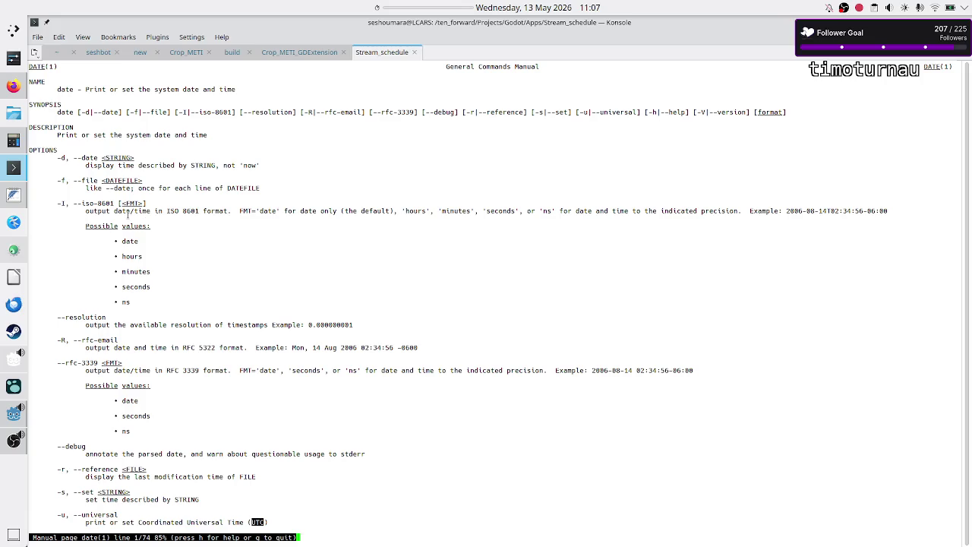
pyautogui.moveTo(116, 210); pyautogui.dragTo(334, 213)
pyautogui.click(393, 242)
pyautogui.press('q')
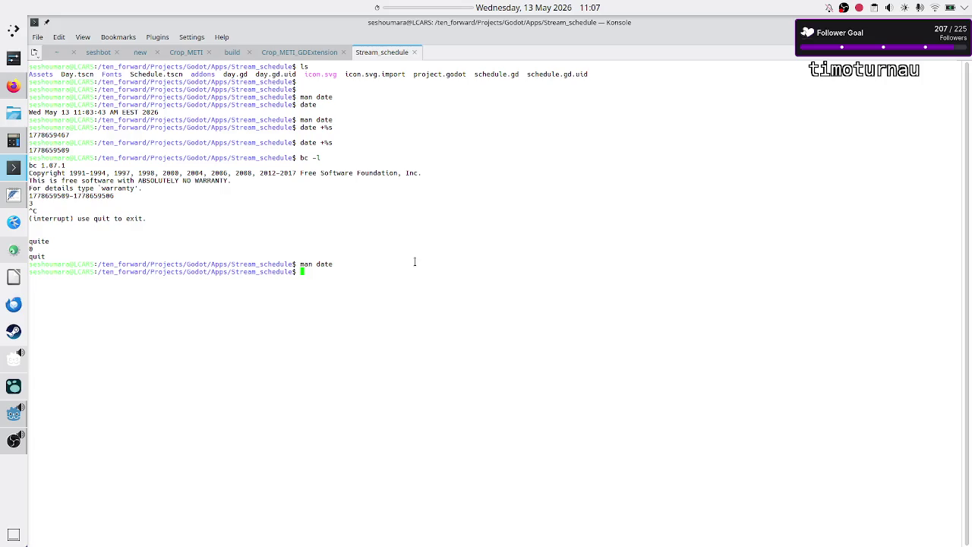
# Bring the Godot editor back to the front
pyautogui.moveTo(15, 450)
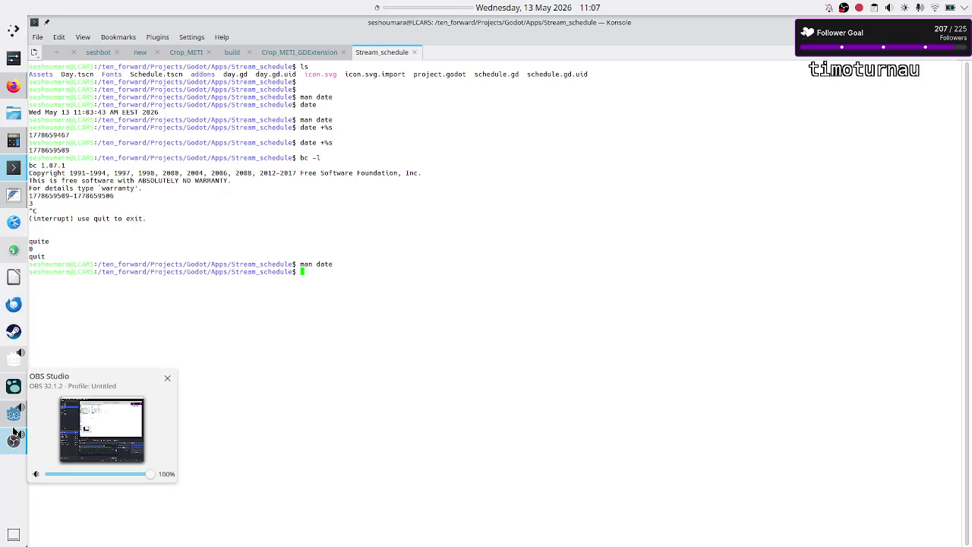
pyautogui.moveTo(12, 419)
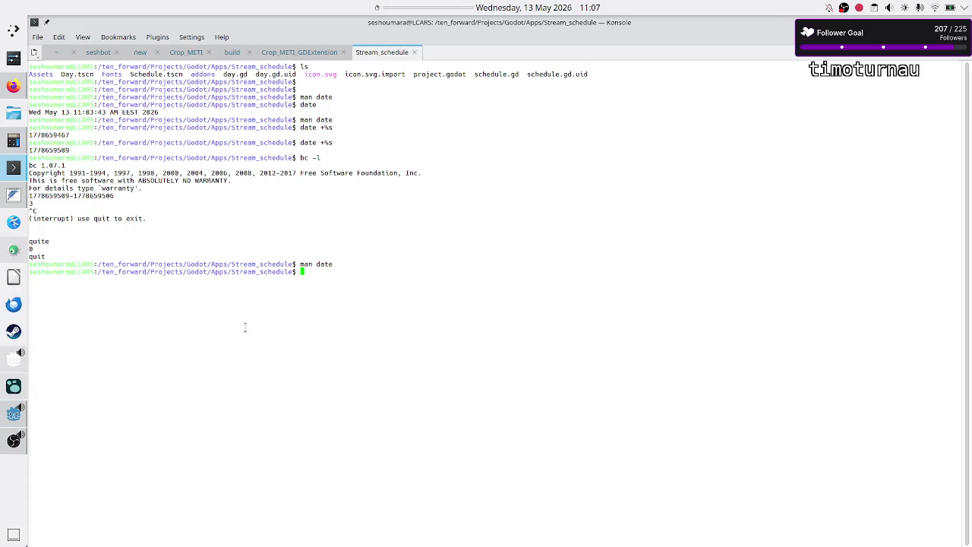
pyautogui.click(9, 416)
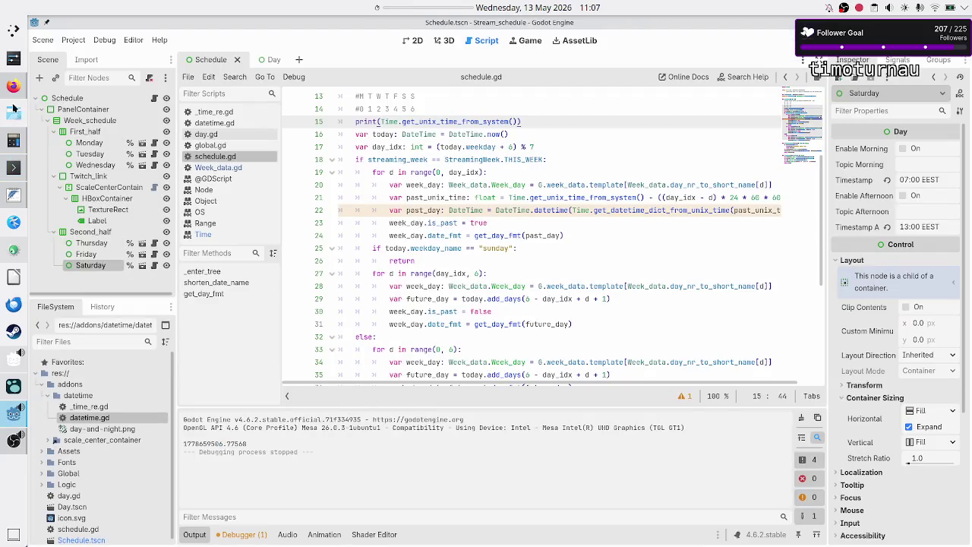
# Inspect get_unix_time_from_system on the past_unix_time line, ending at the start of the past_day line
pyautogui.moveTo(13, 86)
pyautogui.click(558, 213)
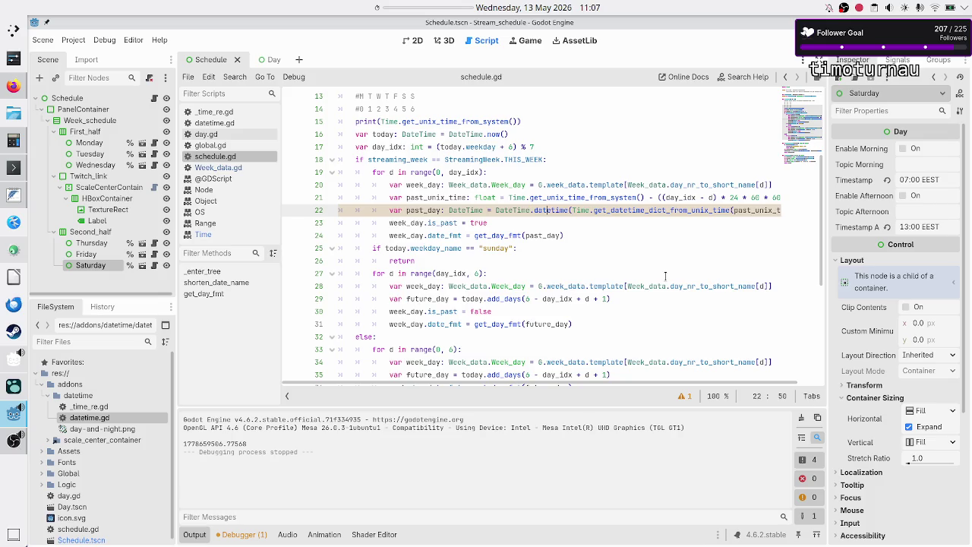
pyautogui.press('Up')
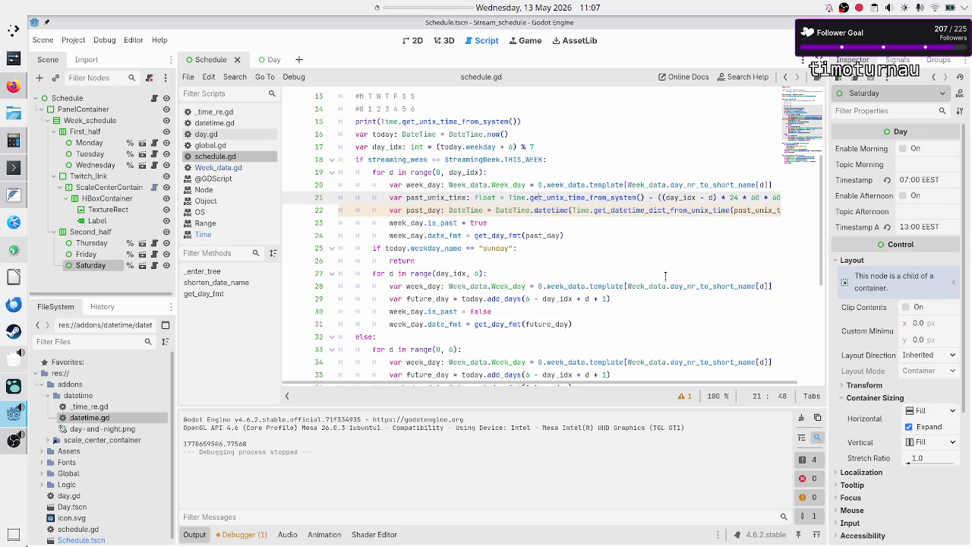
pyautogui.hotkey('shift', 'Right')
pyautogui.hotkey('shift', 'Right')
pyautogui.hotkey('shift', 'Right')
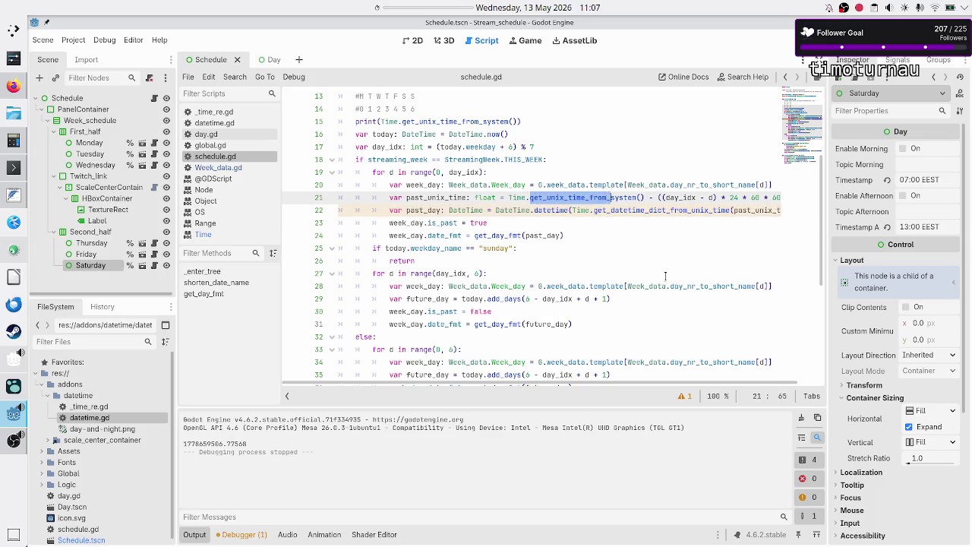
pyautogui.hotkey('shift', 'Right')
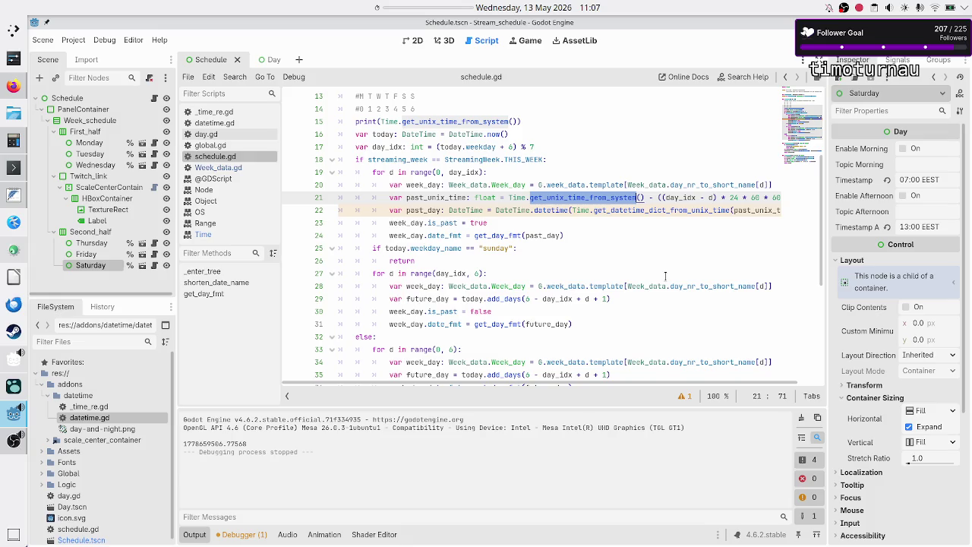
pyautogui.press('Down')
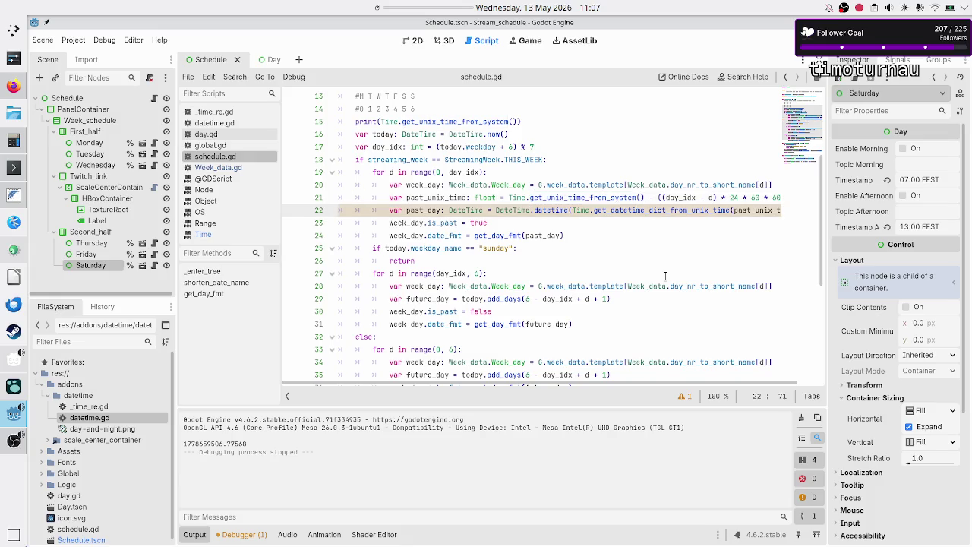
pyautogui.press('Up')
pyautogui.press('Up')
pyautogui.press('Down')
pyautogui.press('Down')
pyautogui.press('Down')
pyautogui.press('Up')
pyautogui.press('Home')
pyautogui.press('Home')
# Comment out the past_day line with #, then select parts of lines 21 and 22 to examine them
pyautogui.write('#')
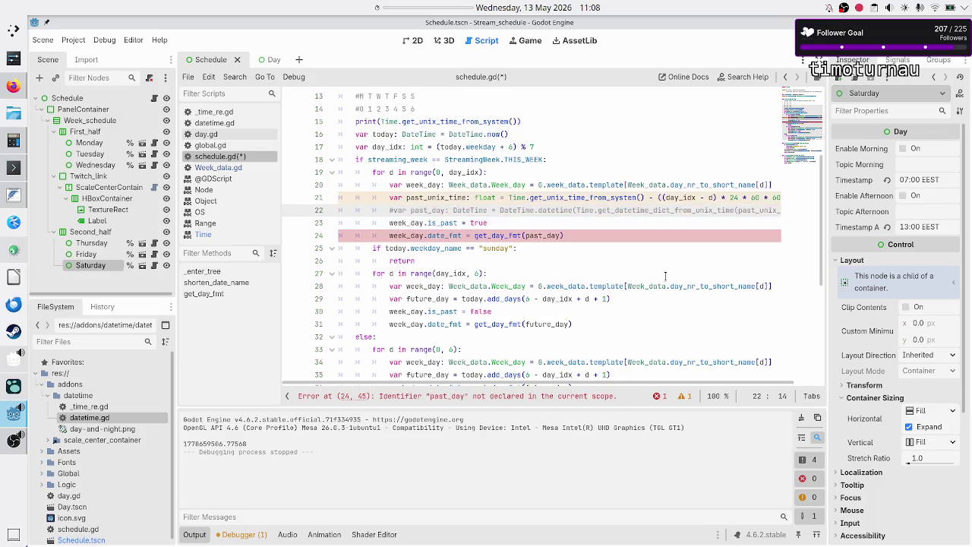
pyautogui.moveTo(582, 194)
pyautogui.moveTo(581, 210); pyautogui.dragTo(656, 210)
pyautogui.moveTo(512, 211); pyautogui.dragTo(570, 210)
pyautogui.click(568, 211)
pyautogui.moveTo(568, 196); pyautogui.dragTo(474, 197)
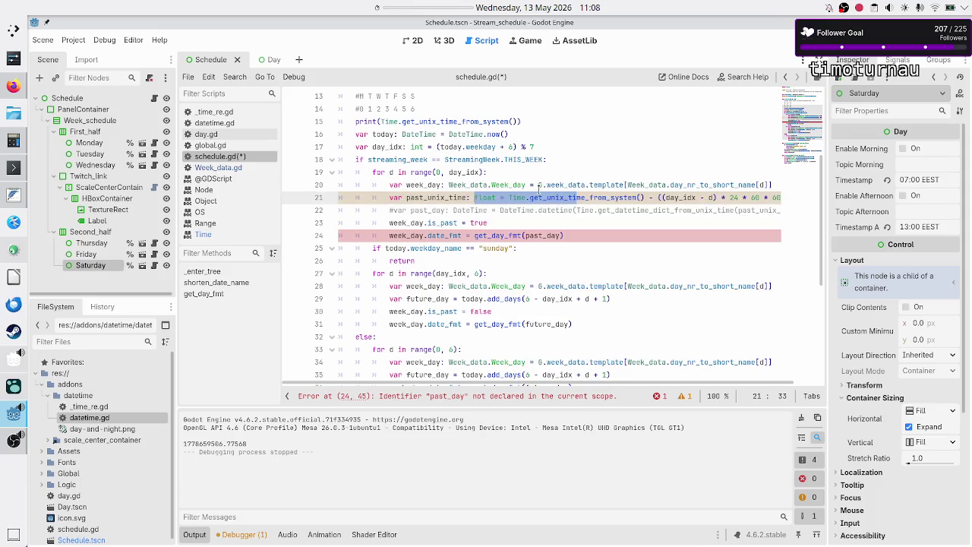
pyautogui.doubleClick(564, 197)
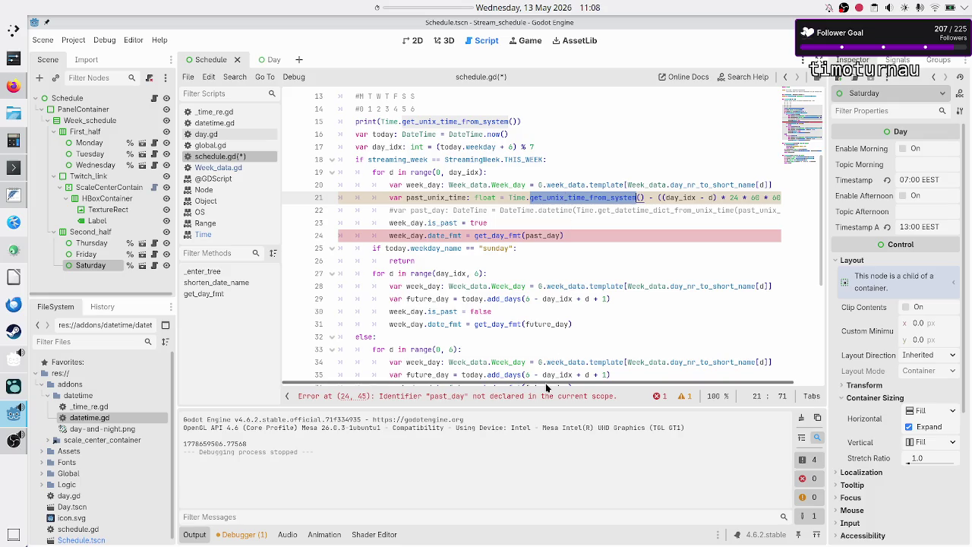
pyautogui.moveTo(553, 384); pyautogui.dragTo(582, 385)
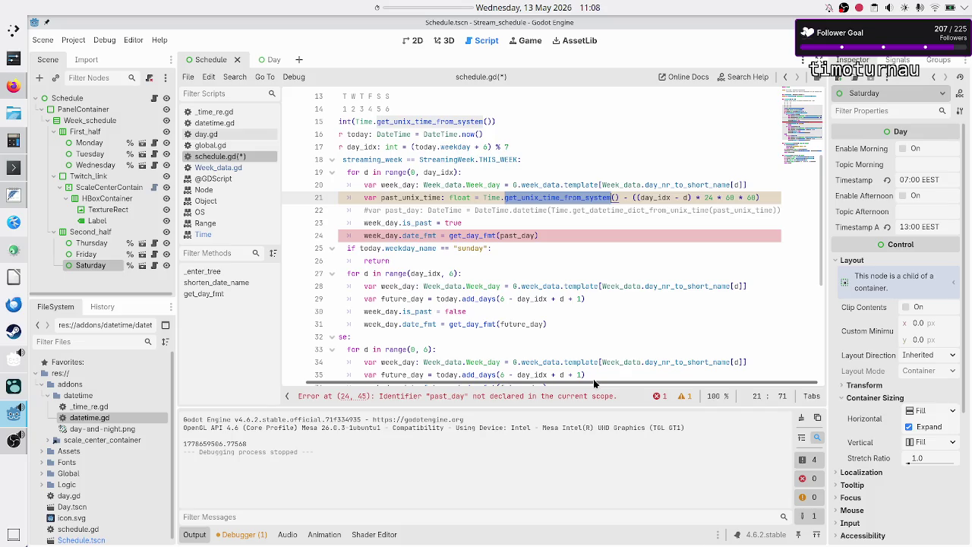
pyautogui.click(758, 184)
# Add the comment '#this is in UTC, possible edge case especially w/ DST', uncomment past_day, and save
pyautogui.press('Return')
pyautogui.write('#')
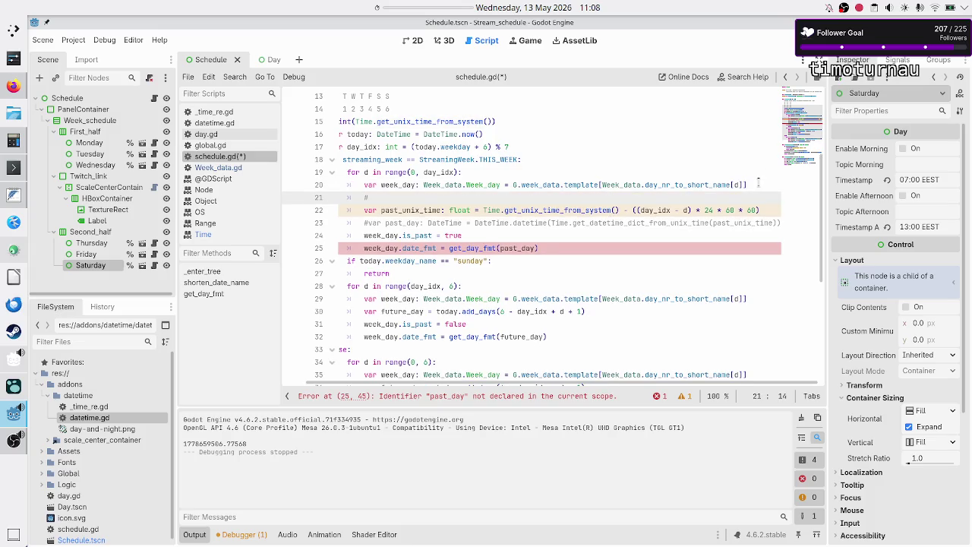
pyautogui.write('this is ')
pyautogui.write('in UTC')
pyautogui.write(', possible ')
pyautogui.write('edge case')
pyautogui.write(' especially')
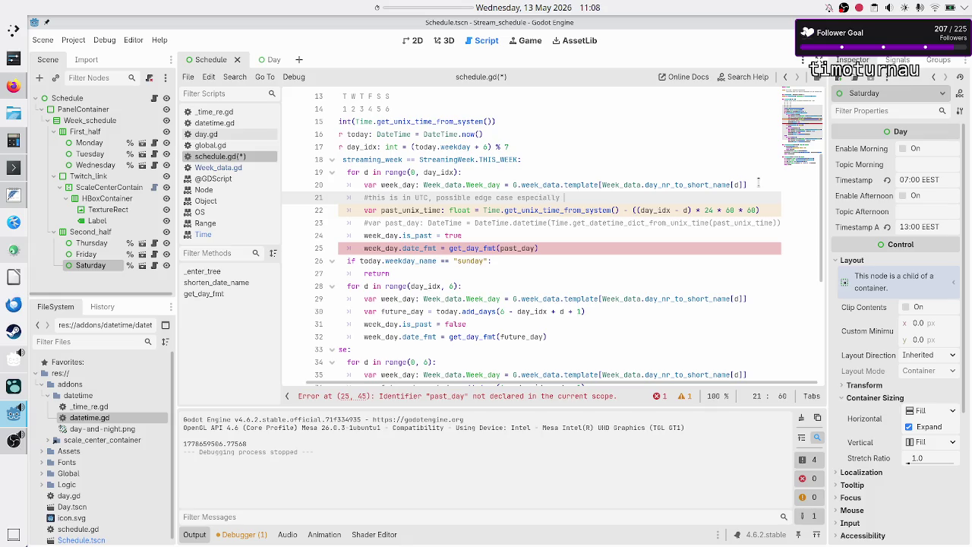
pyautogui.write(' w/ DST')
pyautogui.press('Down')
pyautogui.press('Home')
pyautogui.press('Down')
pyautogui.press('Home')
pyautogui.press('Delete')
pyautogui.press('Down')
pyautogui.press('Down')
pyautogui.press('Down')
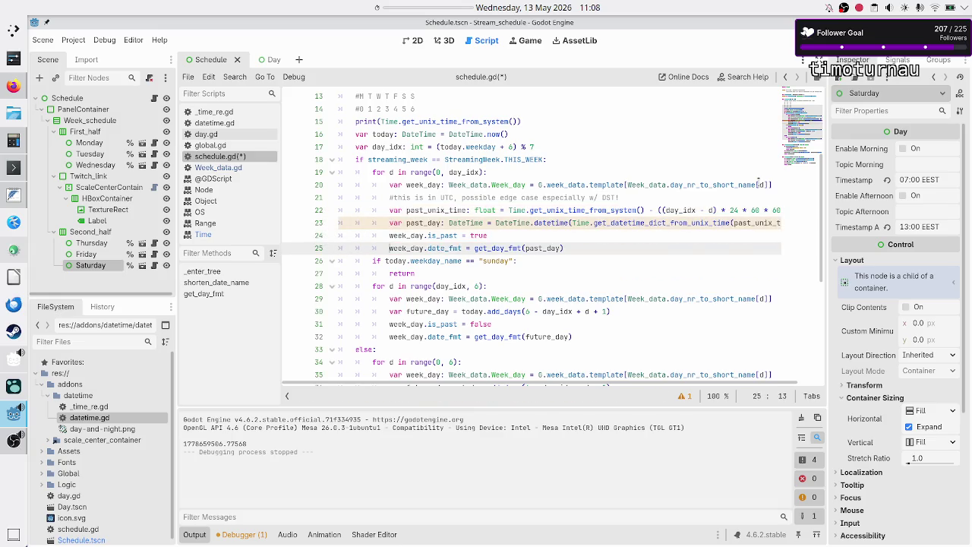
pyautogui.hotkey('ctrl', 's')
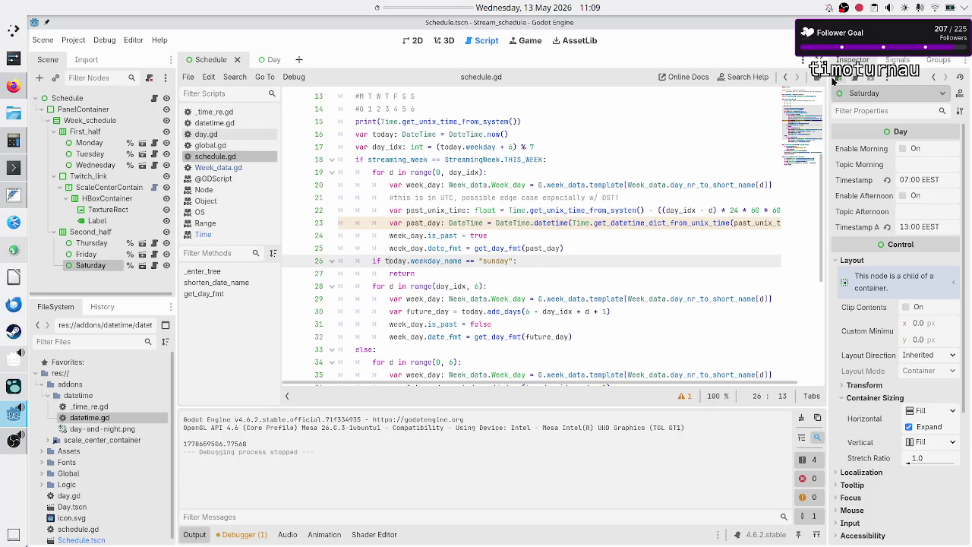
# Run the project to preview the generated weekly schedule, then close the preview
pyautogui.click(580, 196)
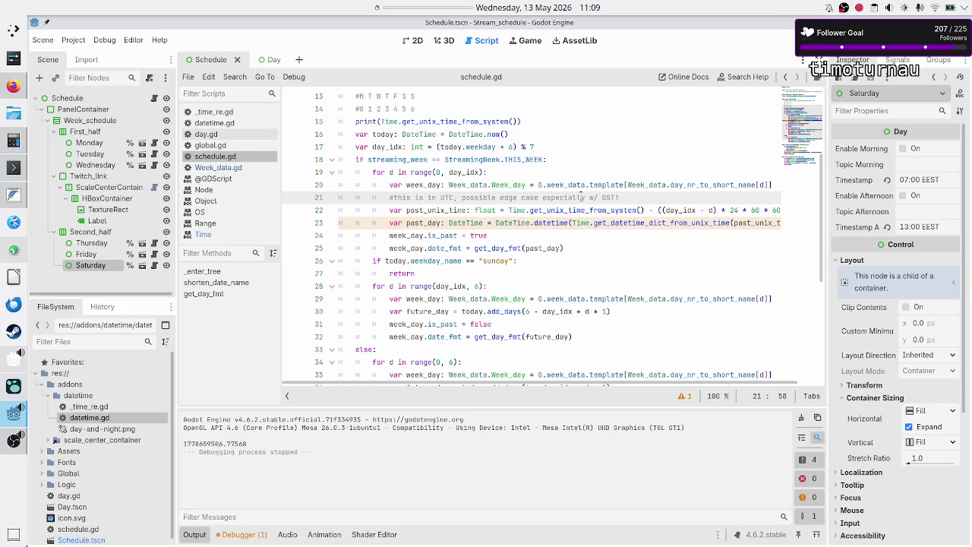
pyautogui.click(793, 39)
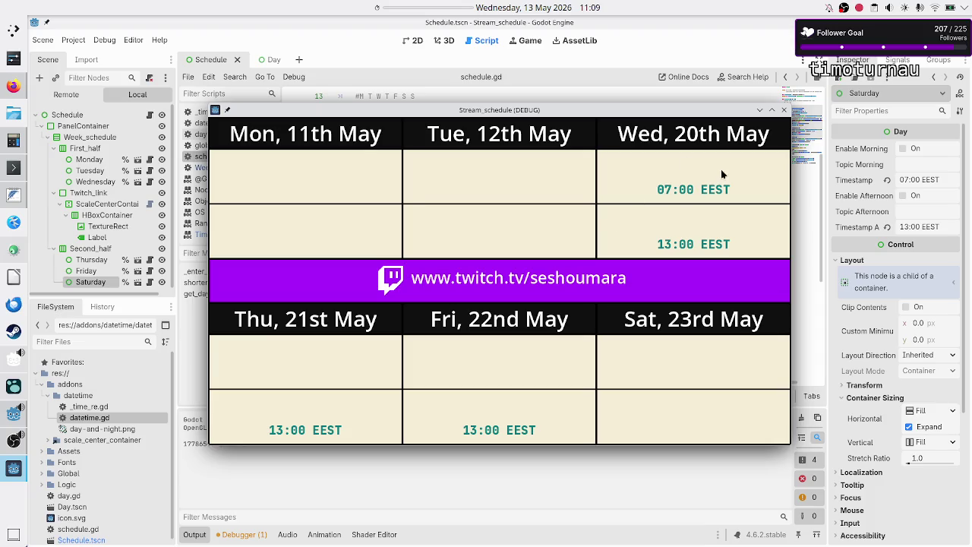
pyautogui.click(784, 111)
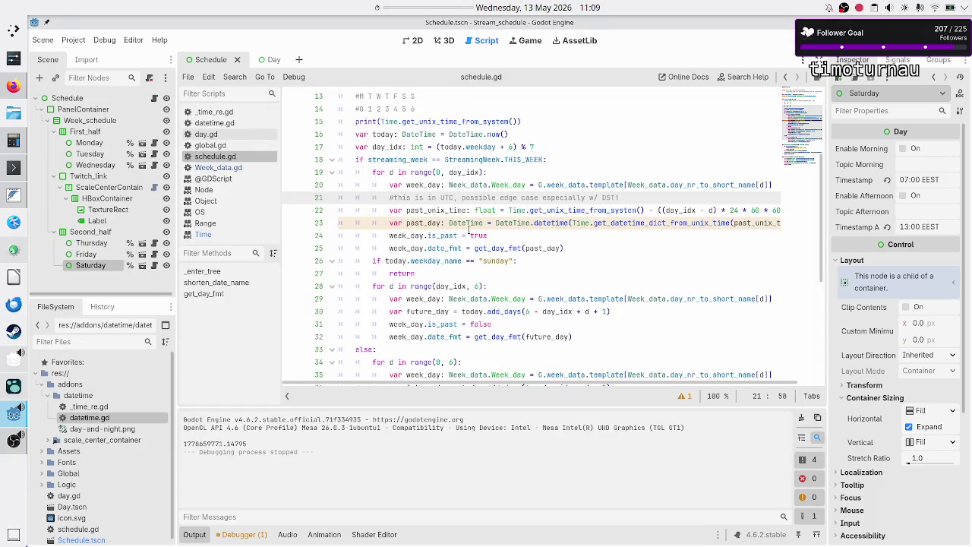
# Inspect the is_past and date_fmt fields in schedule.gd, then switch to Week_data.gd
pyautogui.doubleClick(448, 247)
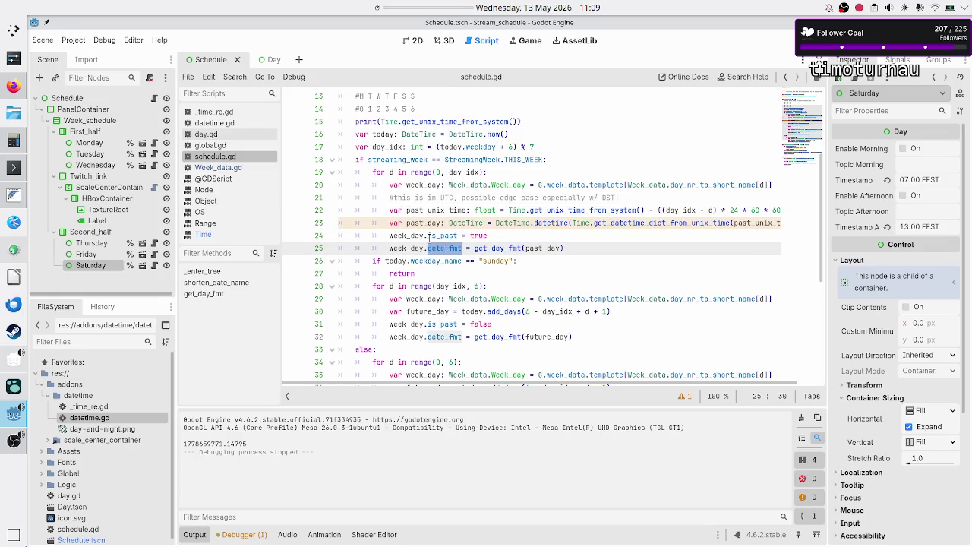
pyautogui.doubleClick(440, 236)
pyautogui.doubleClick(447, 248)
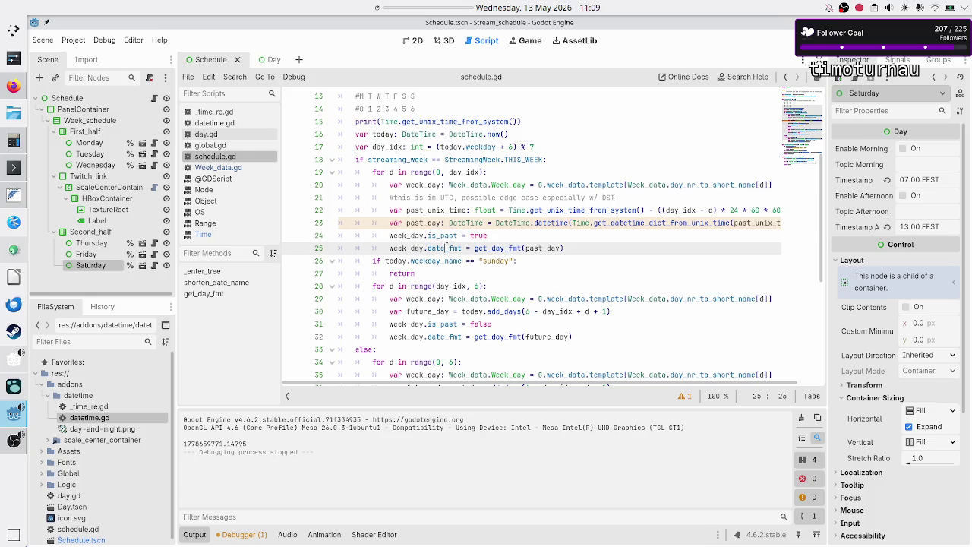
pyautogui.click(224, 168)
# Delete the morning and afternoon field declarations from the Week_day class
pyautogui.scroll(5, 400, 178)
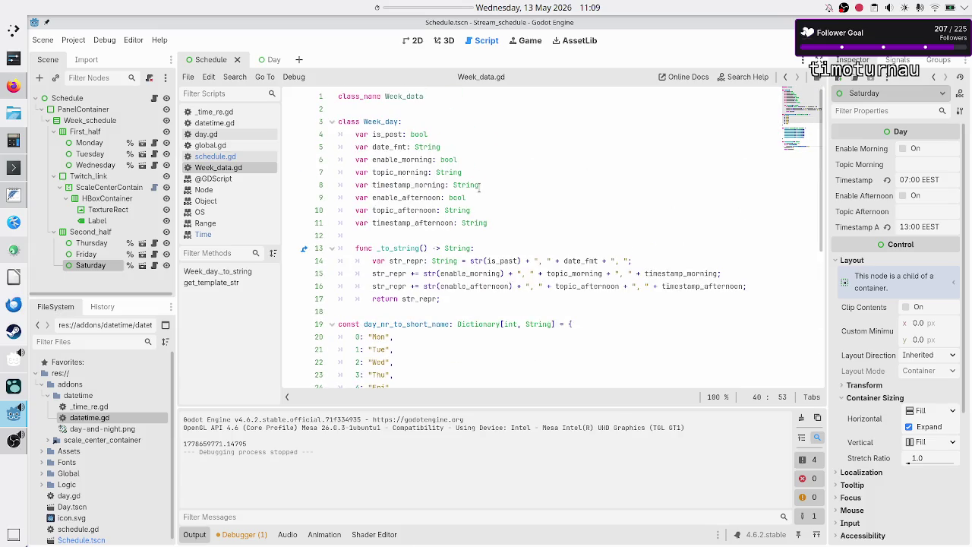
pyautogui.click(530, 118)
pyautogui.press('Down')
pyautogui.press('Down')
pyautogui.press('Down')
pyautogui.press('Home')
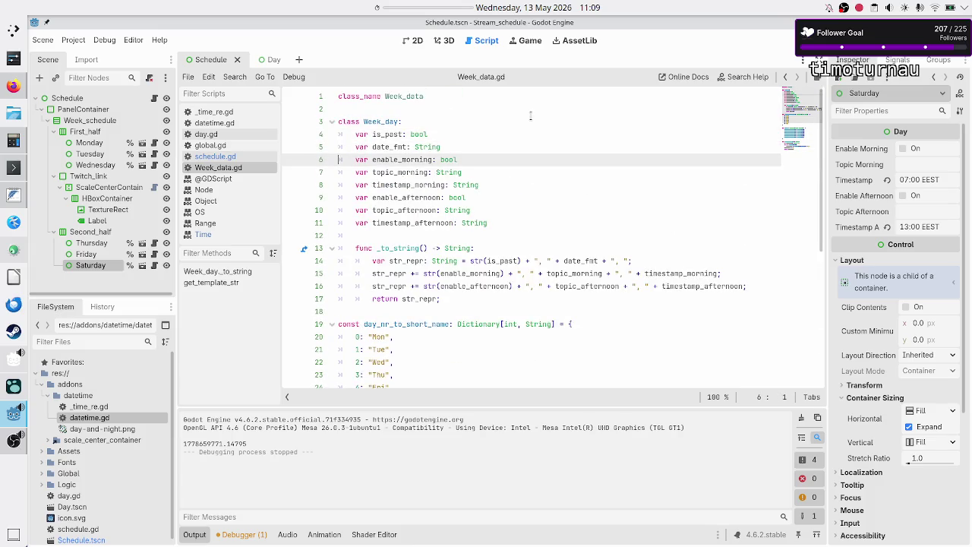
pyautogui.hotkey('shift', 'Down')
pyautogui.hotkey('shift', 'Down')
pyautogui.hotkey('shift', 'Down')
pyautogui.hotkey('shift', 'End')
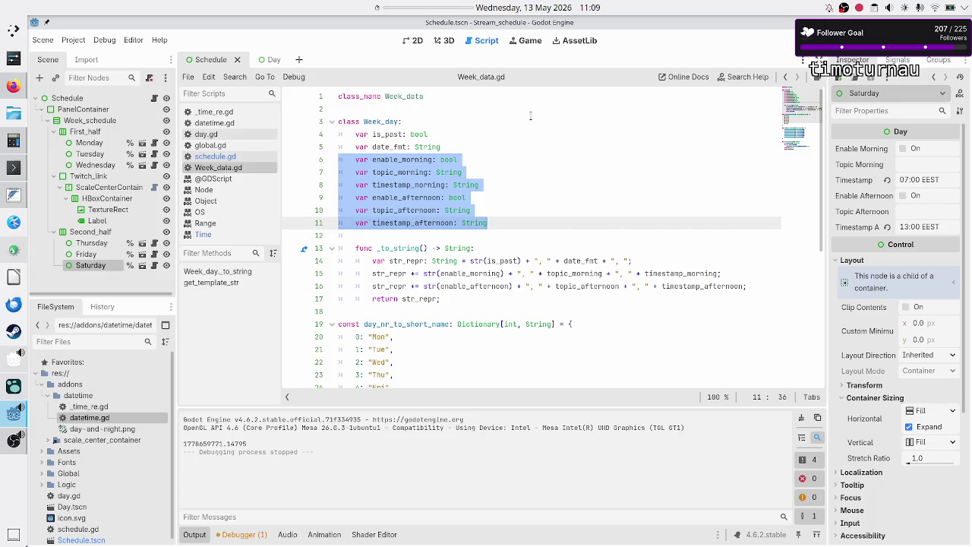
pyautogui.hotkey('ctrl', 'x')
pyautogui.press('BackSpace')
# Remove the morning and afternoon str_repr lines from _to_string
pyautogui.press('Down')
pyautogui.press('Down')
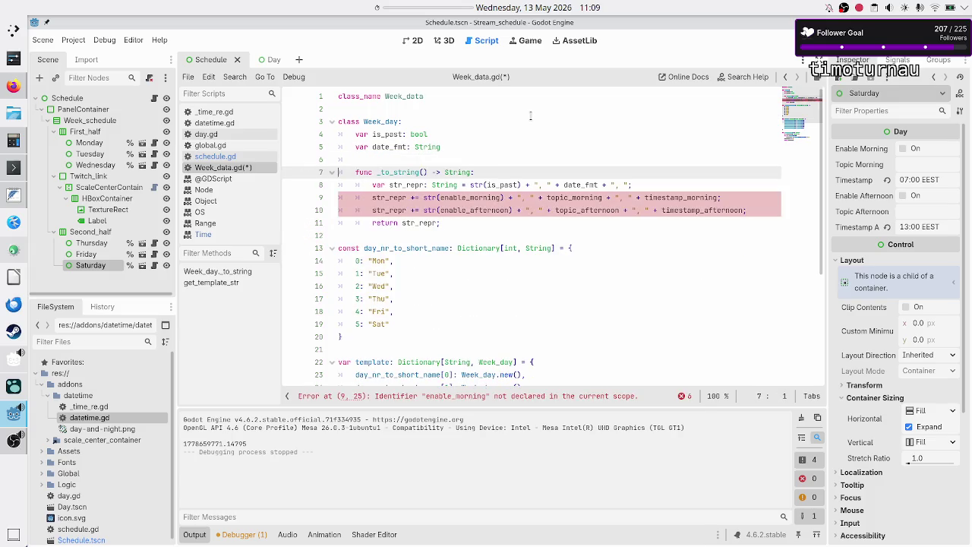
pyautogui.press('Down')
pyautogui.press('Down')
pyautogui.hotkey('shift', 'Down')
pyautogui.hotkey('shift', 'Down')
pyautogui.hotkey('shift', 'Left')
pyautogui.press('BackSpace')
pyautogui.press('BackSpace')
pyautogui.press('BackSpace')
pyautogui.press('BackSpace')
pyautogui.press('BackSpace')
pyautogui.press('BackSpace')
pyautogui.press('BackSpace')
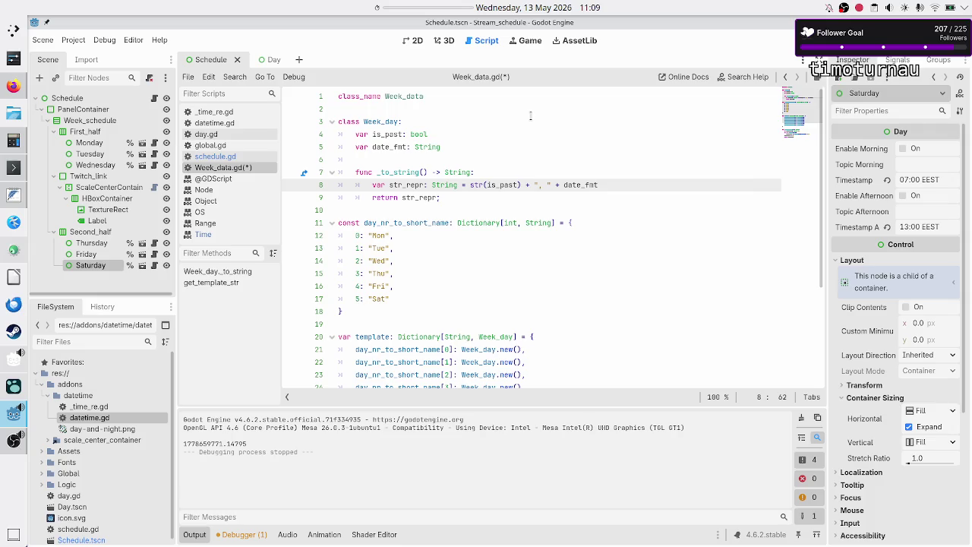
# Review the file from the top, selecting the Week_day class and its remaining fields
pyautogui.press('Down')
pyautogui.press('Down')
pyautogui.press('Down')
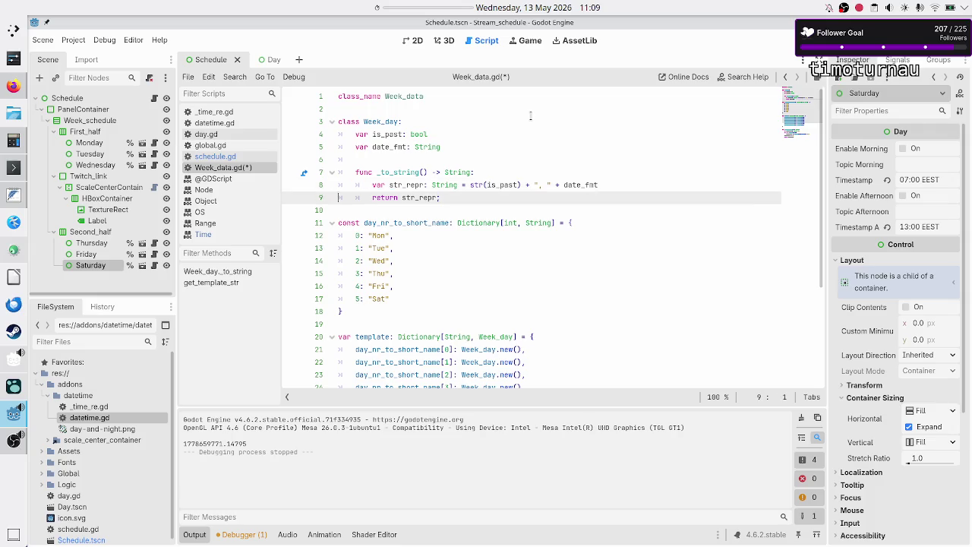
pyautogui.press('Down')
pyautogui.press('Down')
pyautogui.press('Down')
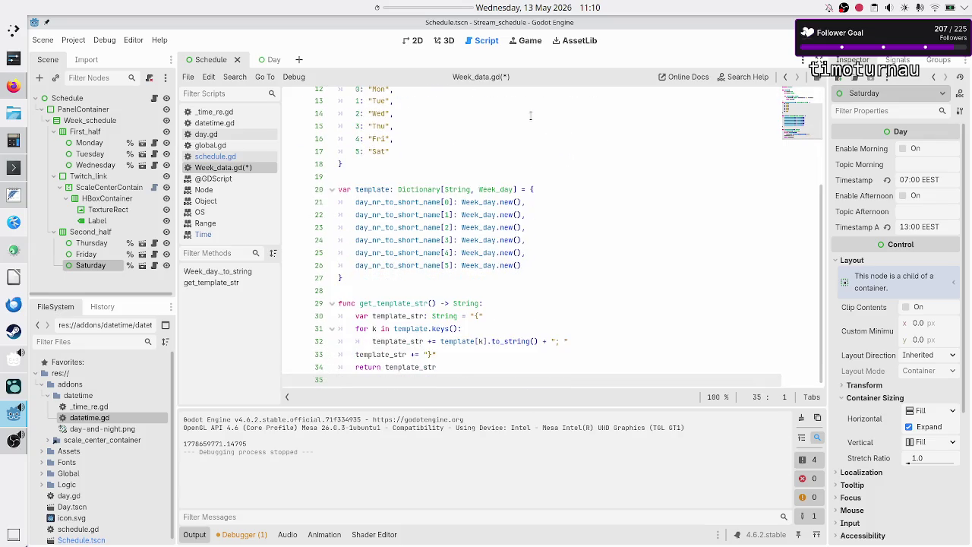
pyautogui.press('Up')
pyautogui.press('Up')
pyautogui.press('Up')
pyautogui.hotkey('ctrl', 'Home')
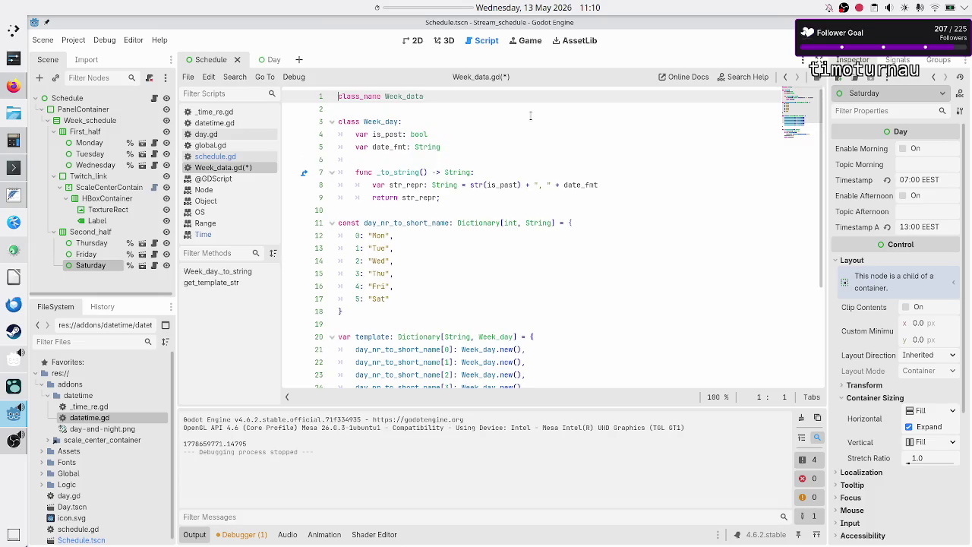
pyautogui.press('Down')
pyautogui.press('Down')
pyautogui.press('Down')
pyautogui.press('Up')
pyautogui.press('Up')
pyautogui.press('Up')
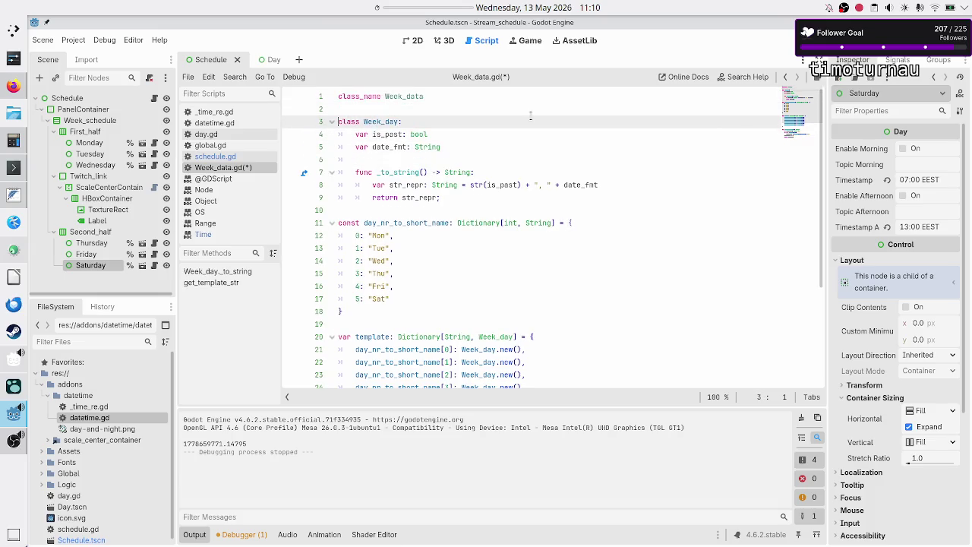
pyautogui.hotkey('shift', 'Down')
pyautogui.hotkey('shift', 'Down')
pyautogui.hotkey('shift', 'End')
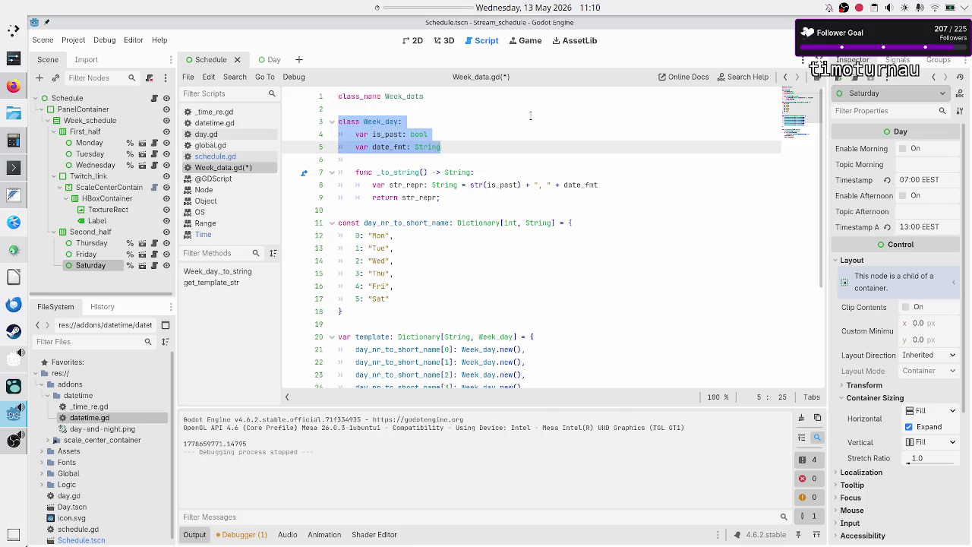
# Look over the day name list and the template dictionary entries
pyautogui.press('Down')
pyautogui.press('Down')
pyautogui.press('Down')
pyautogui.press('Down')
pyautogui.press('Down')
pyautogui.press('Down')
pyautogui.press('Up')
pyautogui.hotkey('ctrl', 'Right')
pyautogui.press('Right')
pyautogui.press('Right')
pyautogui.press('Right')
pyautogui.press('Right')
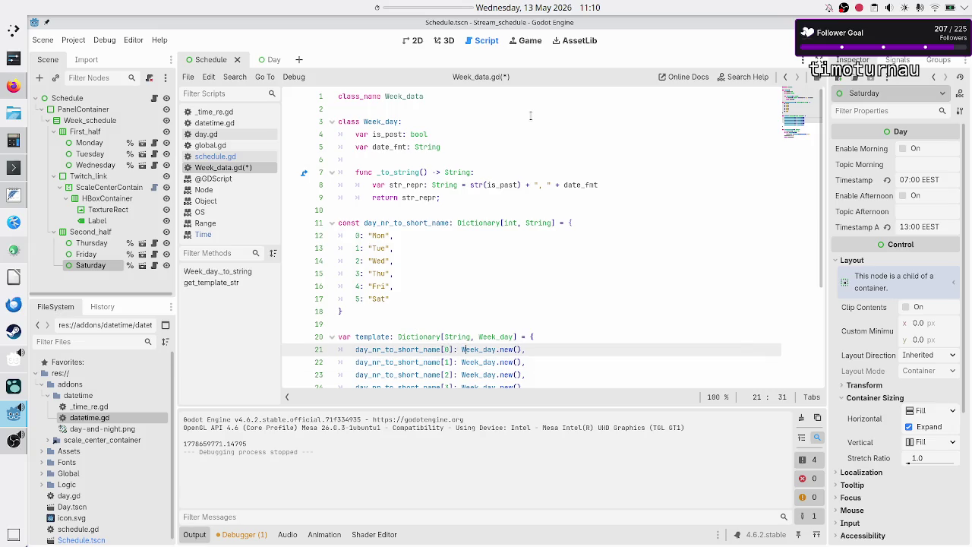
pyautogui.scroll(-4, 511, 127)
pyautogui.press('Down')
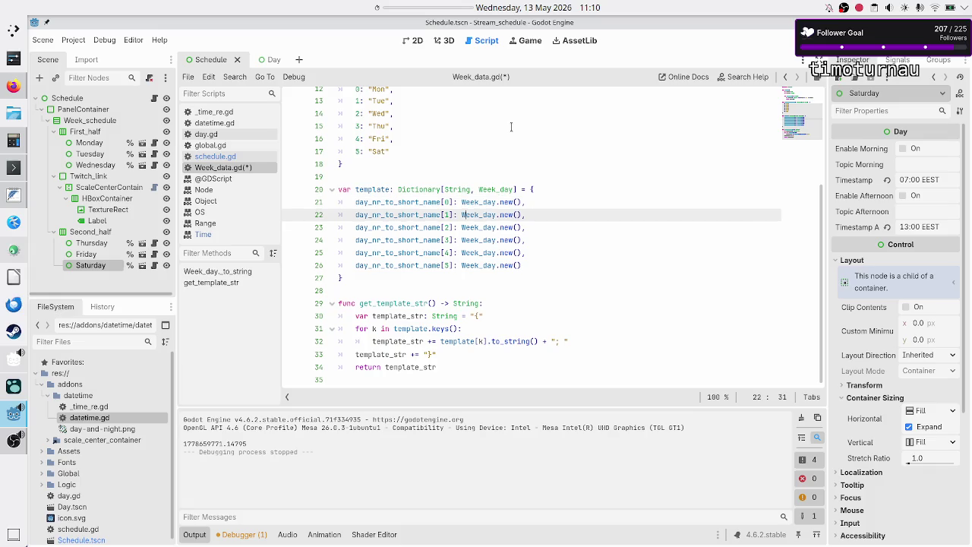
pyautogui.press('Down')
pyautogui.press('Down')
pyautogui.press('Down')
pyautogui.press('Up')
pyautogui.press('Up')
pyautogui.press('Up')
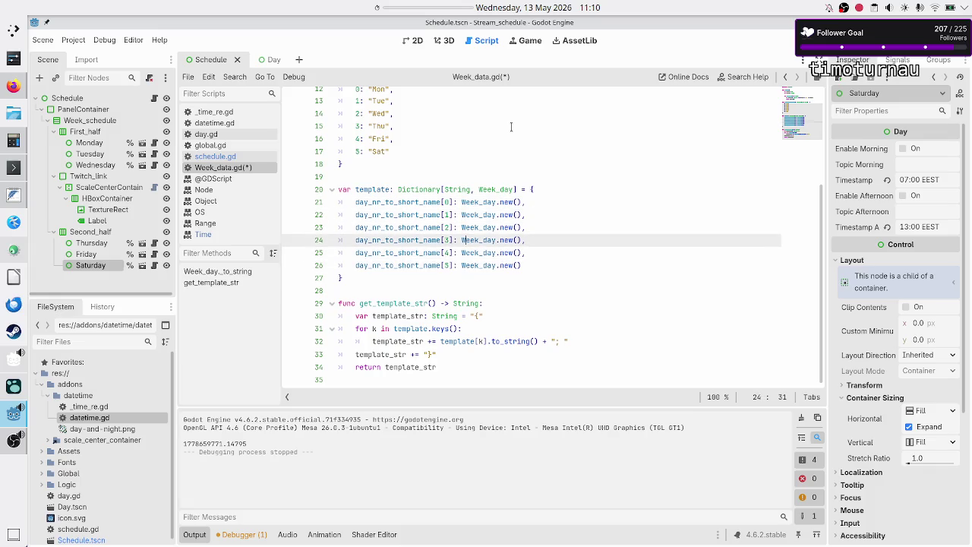
pyautogui.press('Up')
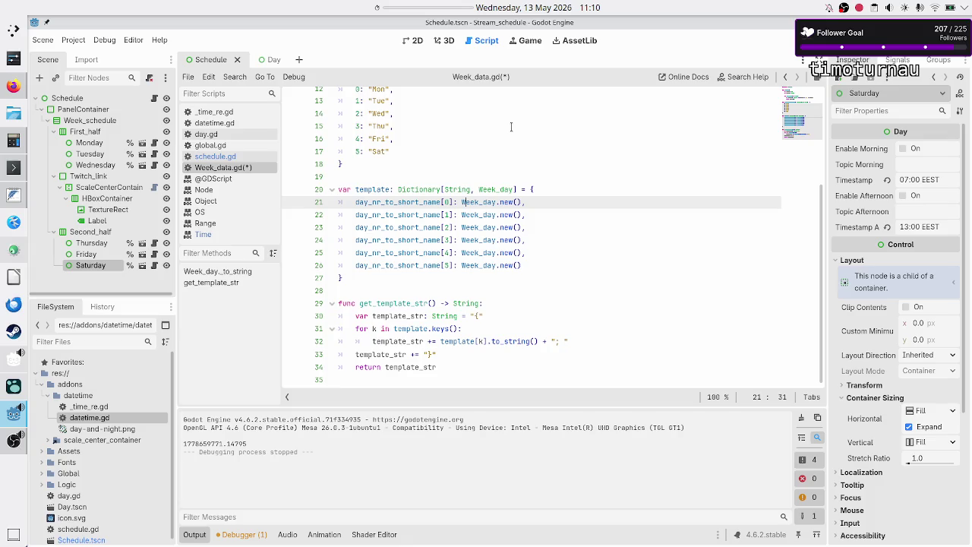
pyautogui.press('Down')
pyautogui.press('Down')
pyautogui.press('Down')
pyautogui.press('Up')
pyautogui.press('Up')
pyautogui.press('Up')
# Save Week_data.gd and run the project to check the schedule
pyautogui.press('Down')
pyautogui.press('Down')
pyautogui.press('Down')
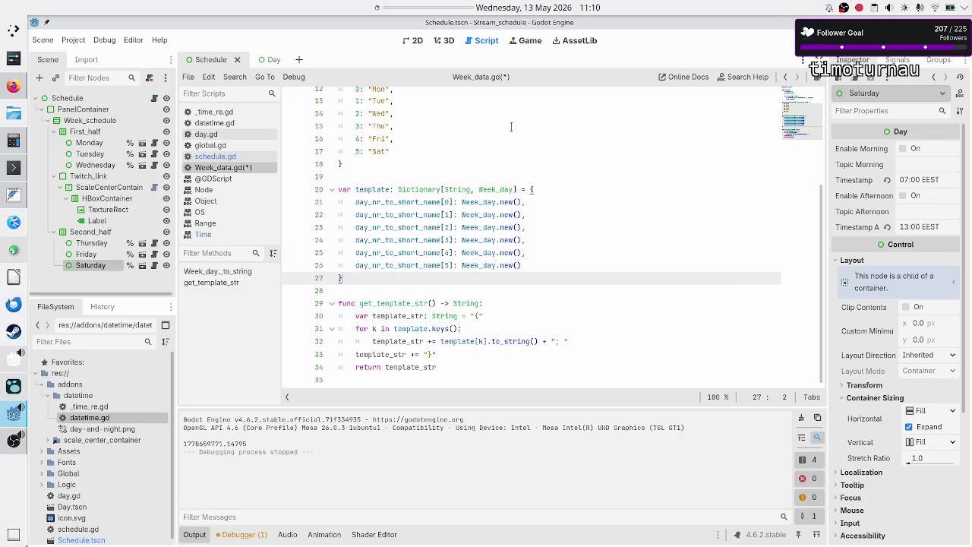
pyautogui.press('Down')
pyautogui.hotkey('ctrl', 's')
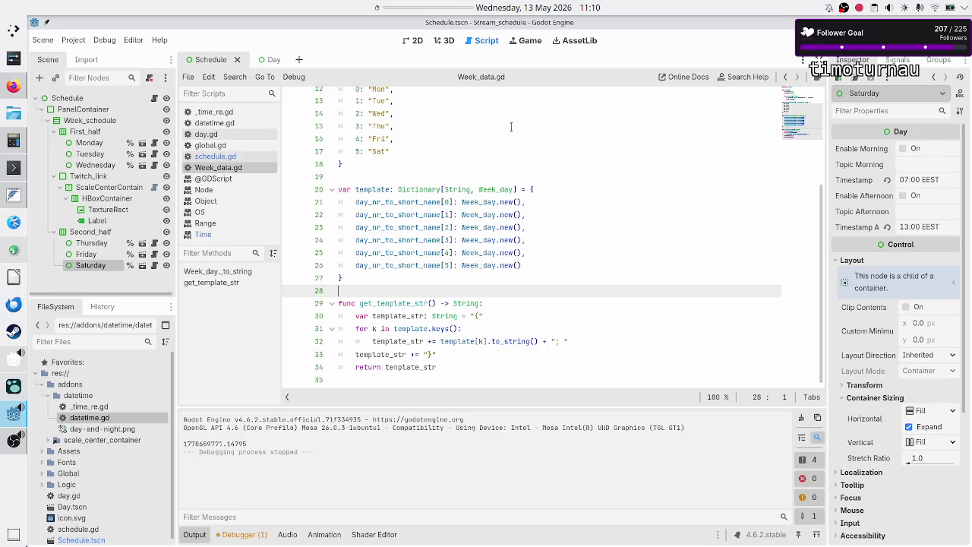
pyautogui.press('Up')
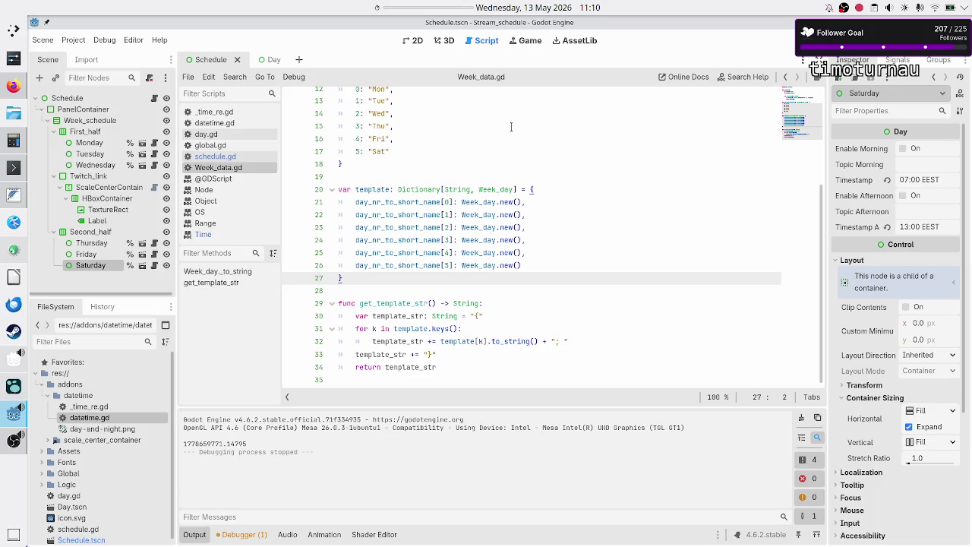
pyautogui.press('Up')
pyautogui.press('Up')
pyautogui.press('Up')
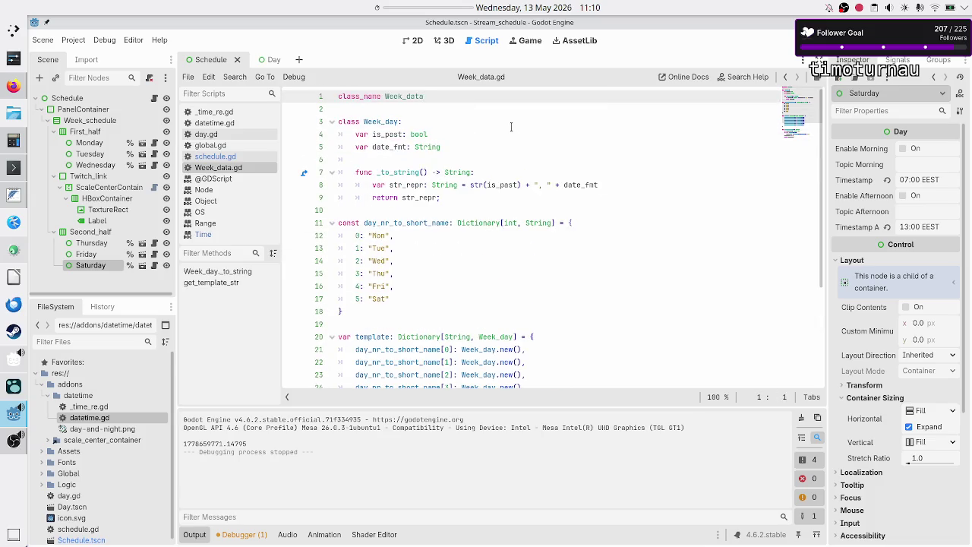
pyautogui.click(811, 41)
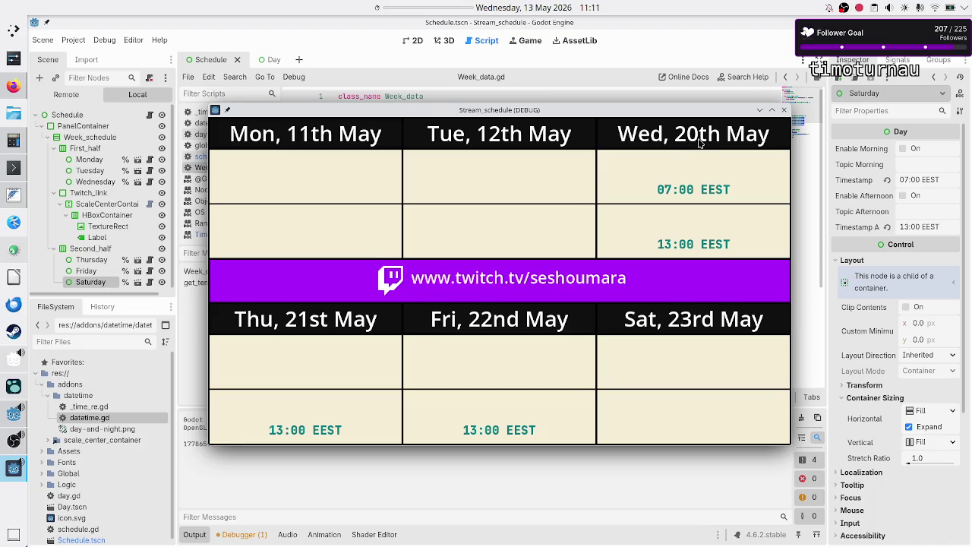
# Close the schedule preview window and switch back to schedule.gd
pyautogui.click(785, 110)
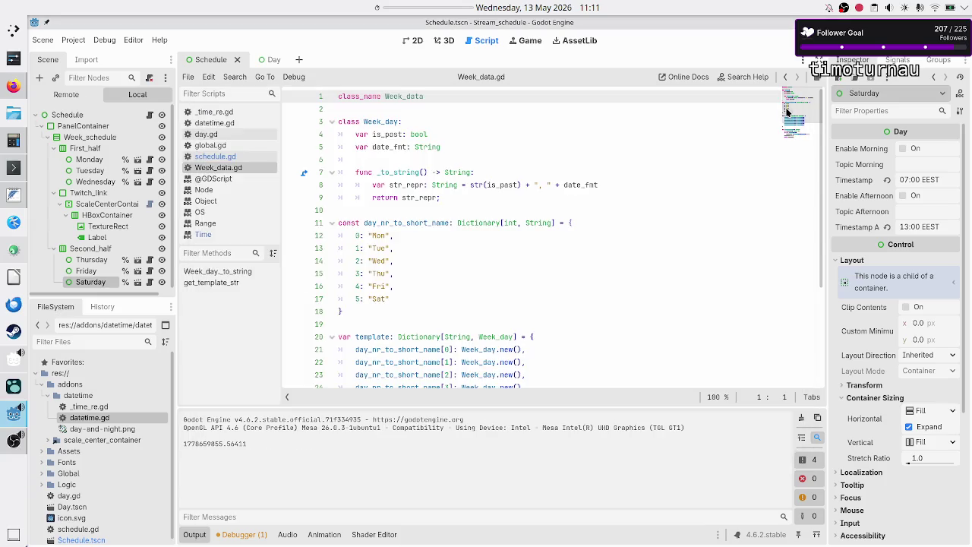
pyautogui.click(231, 159)
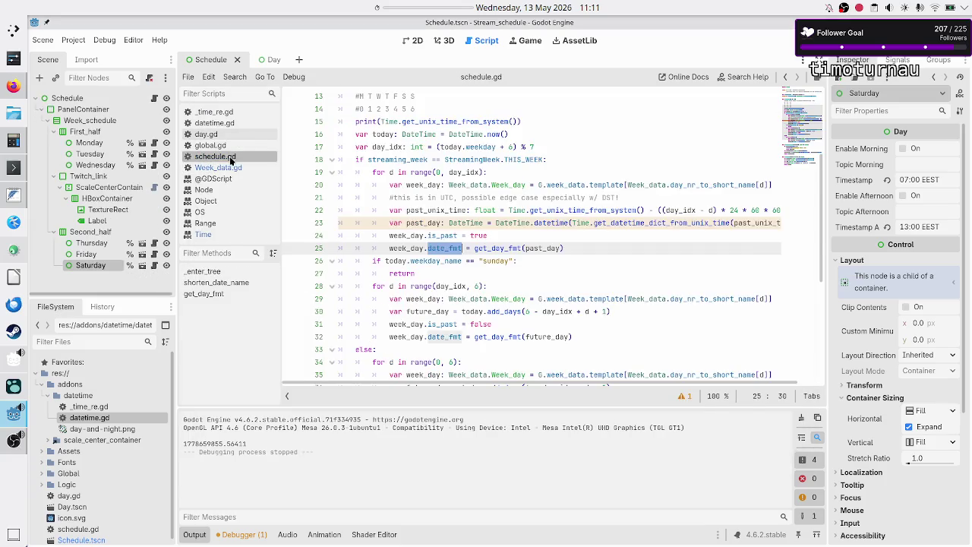
# Delete the '6 - day_idx + d + 1' argument from the future-day add_days() call
pyautogui.click(547, 234)
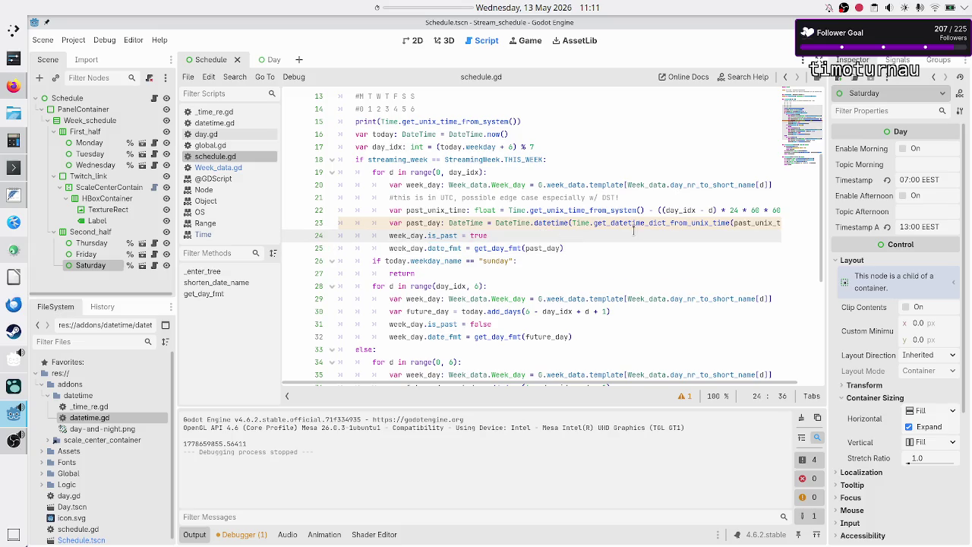
pyautogui.click(511, 283)
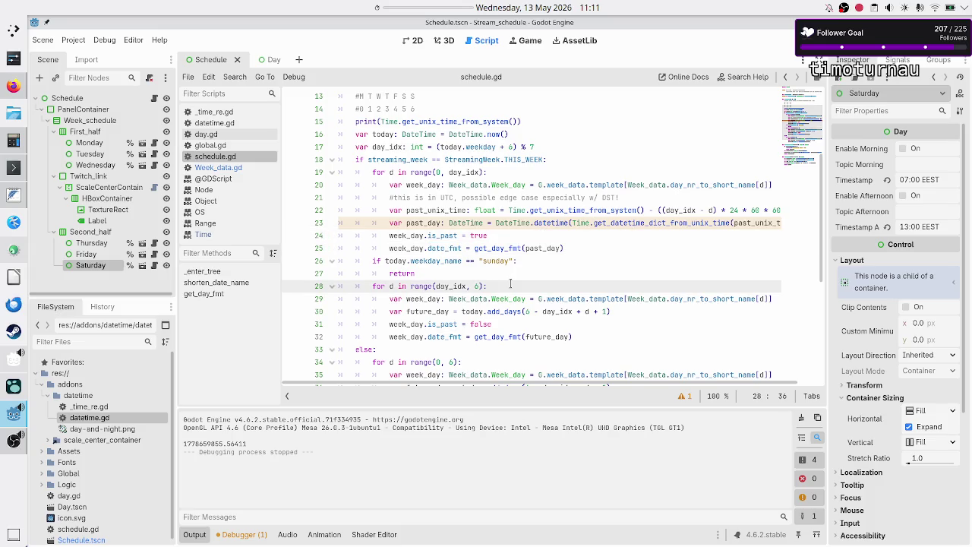
pyautogui.press('Down')
pyautogui.press('Down')
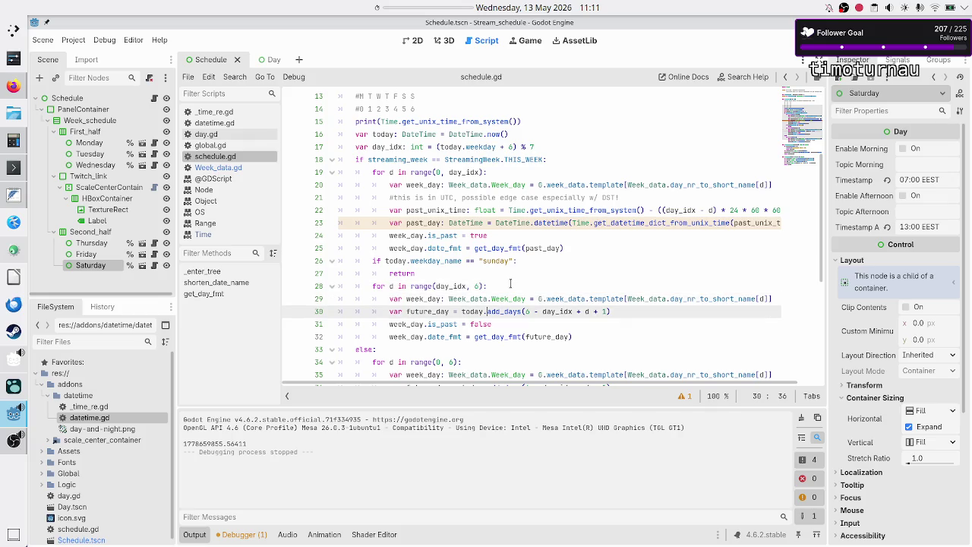
pyautogui.scroll(-2, 548, 248)
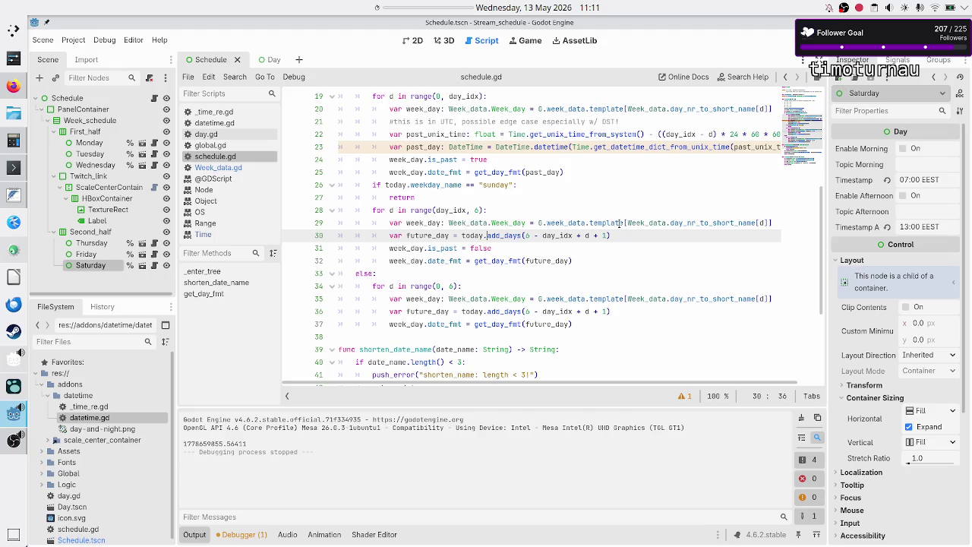
pyautogui.hotkey('shift', 'Right')
pyautogui.hotkey('shift', 'Right')
pyautogui.hotkey('shift', 'Right')
pyautogui.hotkey('shift', 'Right')
pyautogui.hotkey('shift', 'Right')
pyautogui.hotkey('shift', 'Right')
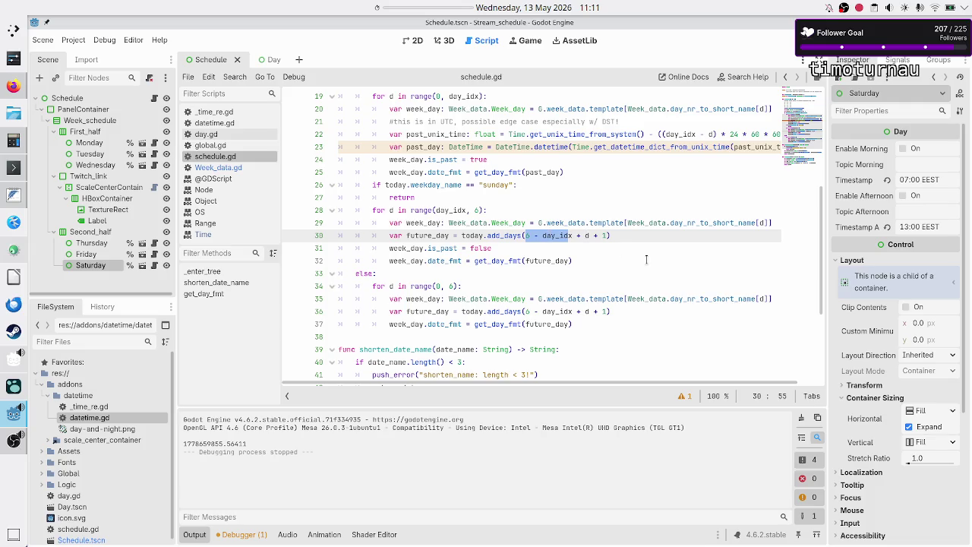
pyautogui.hotkey('shift', 'Right')
pyautogui.hotkey('shift', 'Right')
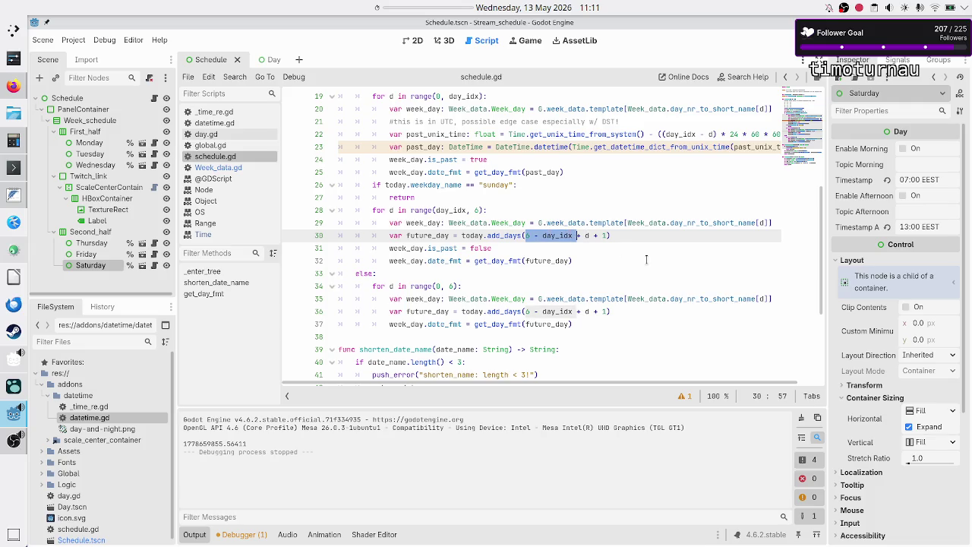
pyautogui.press('BackSpace')
pyautogui.press('Delete')
pyautogui.press('Delete')
pyautogui.press('Delete')
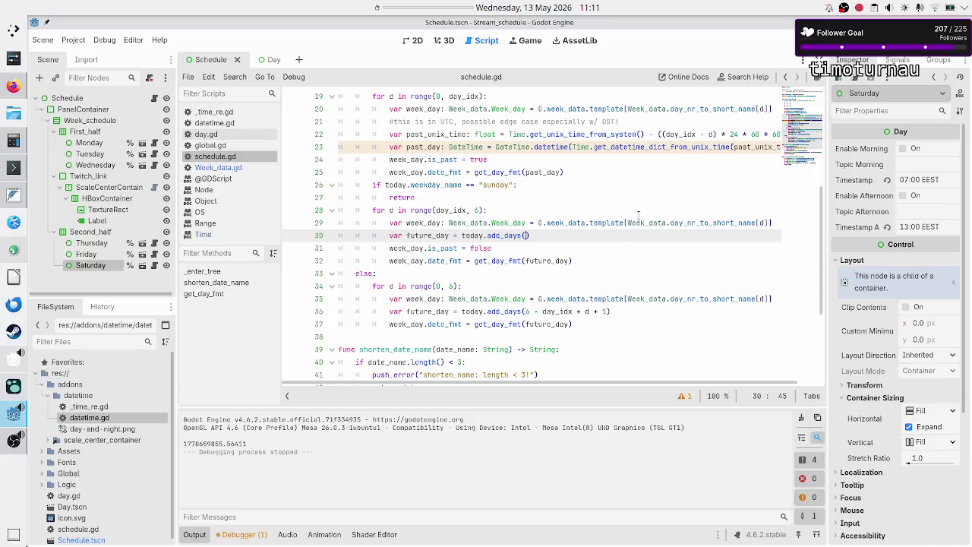
# Scroll back up through schedule.gd to the weekday mapping comment
pyautogui.scroll(2, 641, 217)
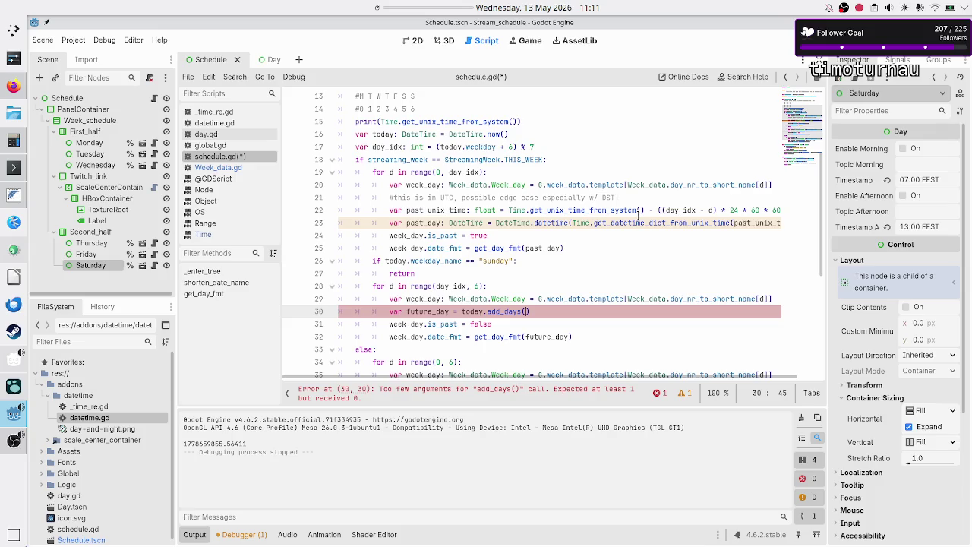
pyautogui.scroll(4, 638, 215)
pyautogui.scroll(-5, 638, 215)
pyautogui.scroll(4, 638, 215)
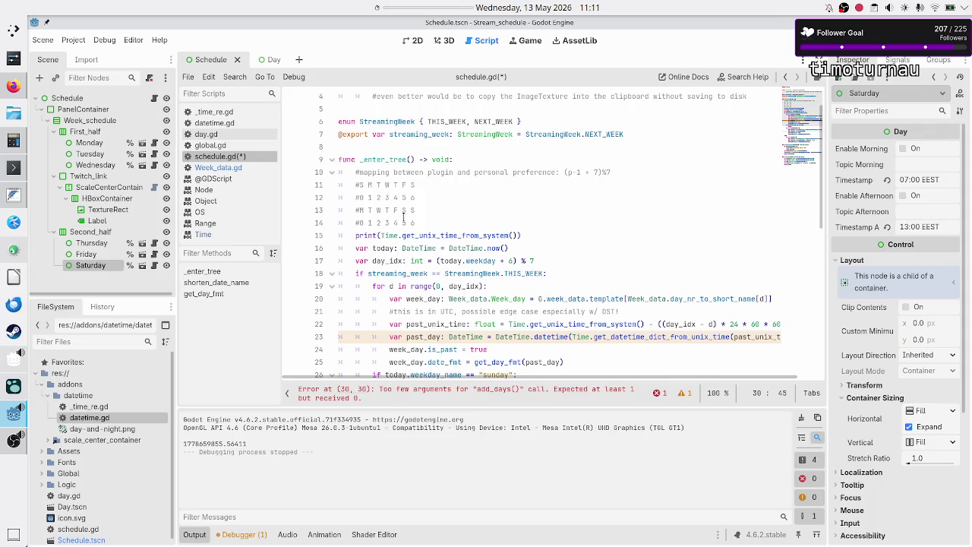
pyautogui.scroll(-5, 404, 217)
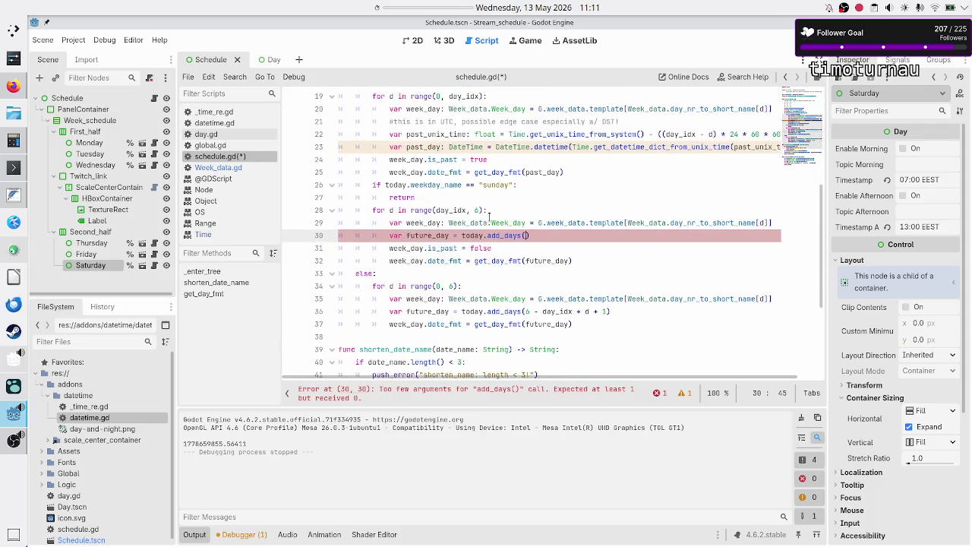
pyautogui.scroll(2, 489, 216)
pyautogui.scroll(1, 490, 217)
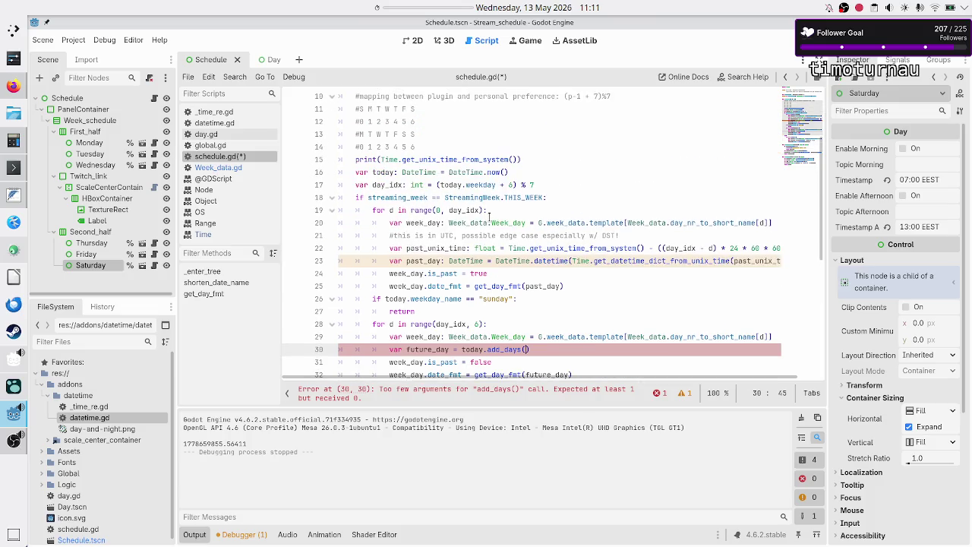
pyautogui.scroll(1, 489, 213)
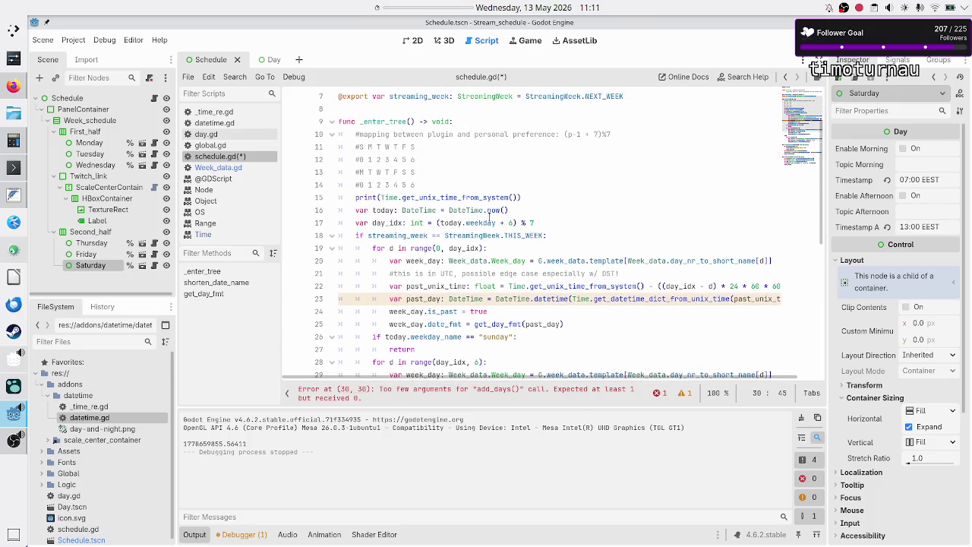
pyautogui.scroll(1, 489, 217)
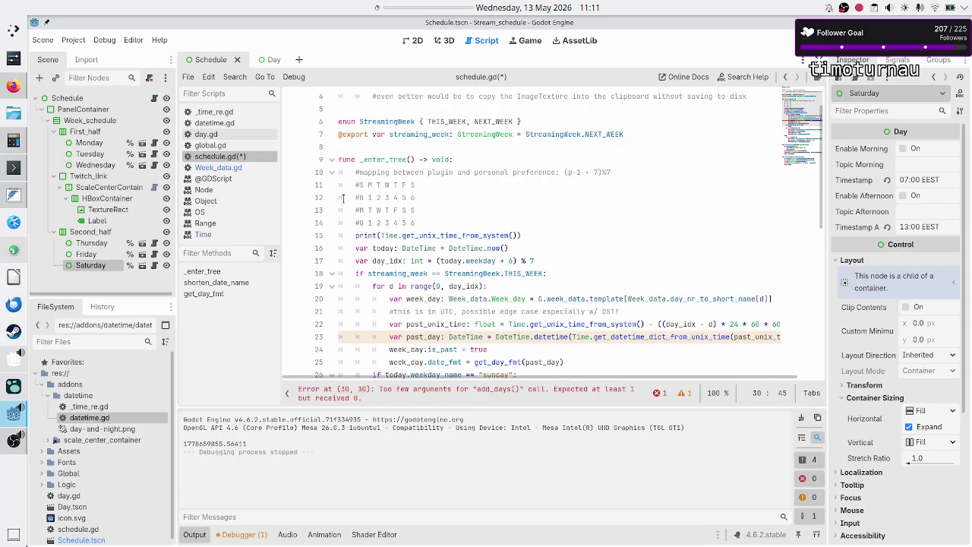
pyautogui.click(469, 211)
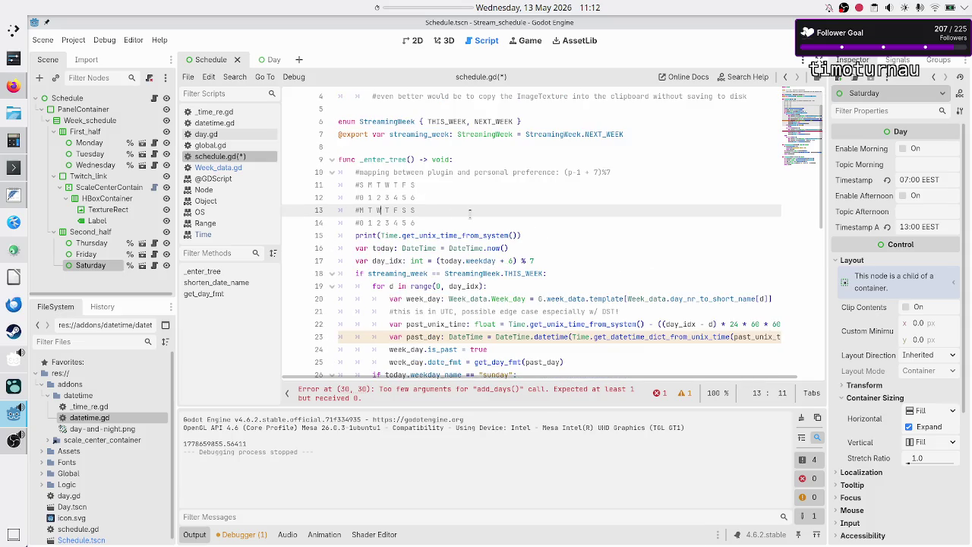
pyautogui.press('Down')
pyautogui.hotkey('shift', 'Right')
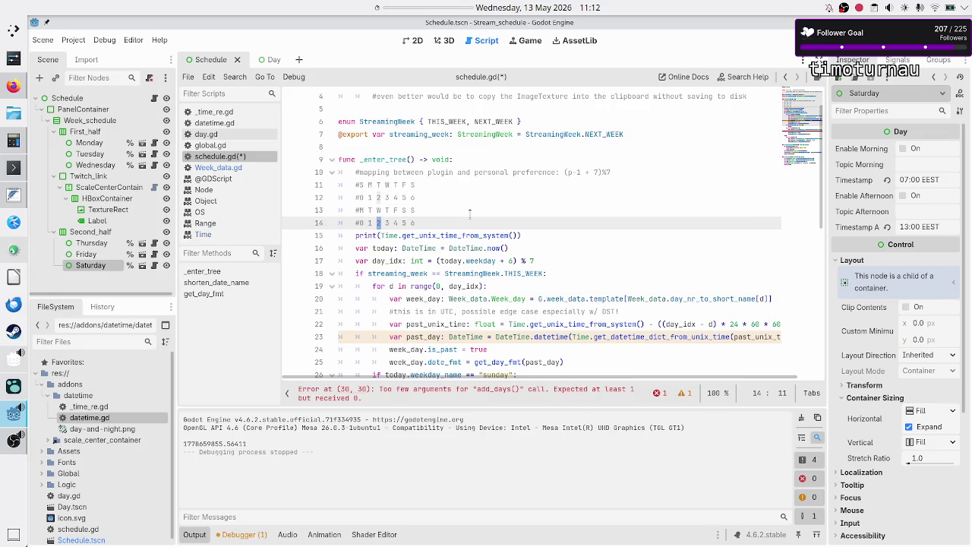
pyautogui.scroll(-4, 452, 228)
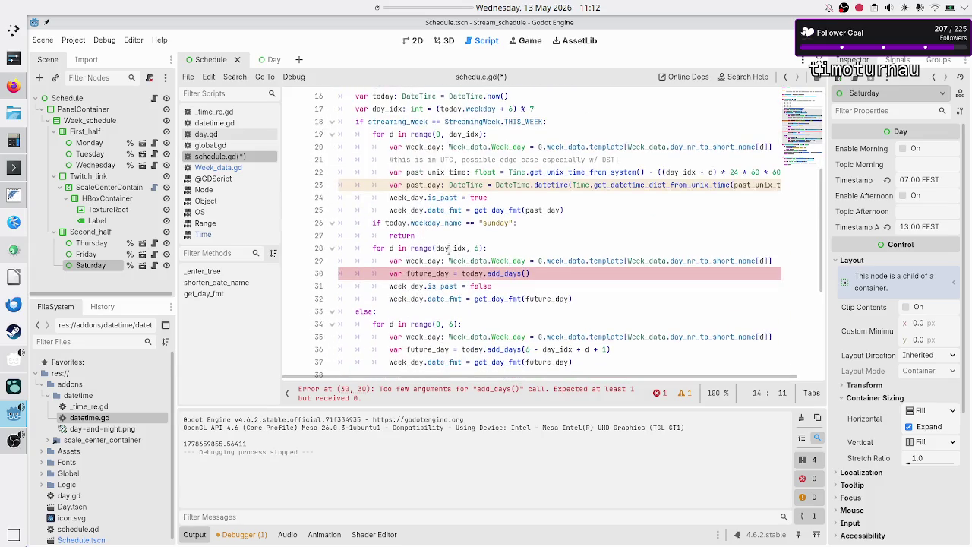
pyautogui.scroll(5, 439, 213)
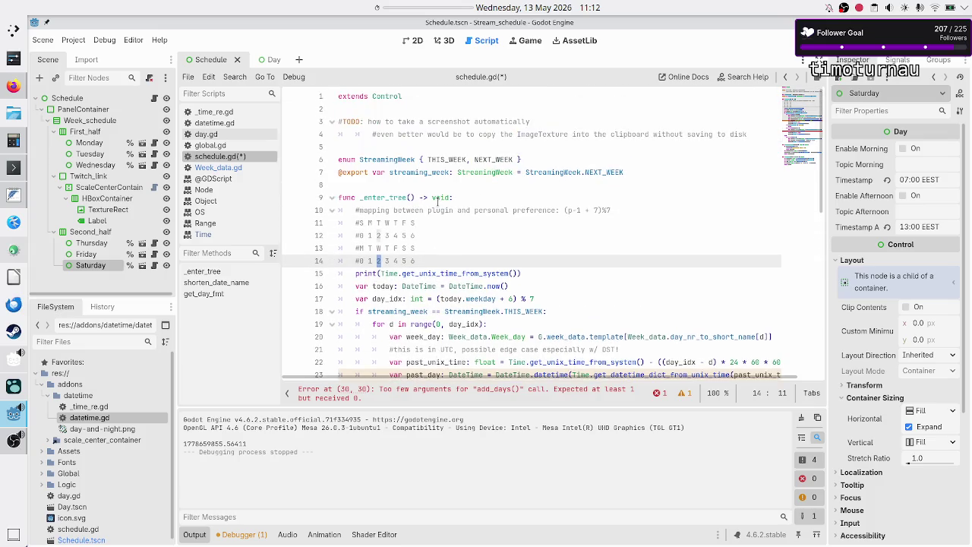
pyautogui.hotkey('shift', 'Right')
pyautogui.hotkey('shift', 'Right')
pyautogui.hotkey('shift', 'Right')
pyautogui.hotkey('shift', 'Right')
pyautogui.hotkey('shift', 'Right')
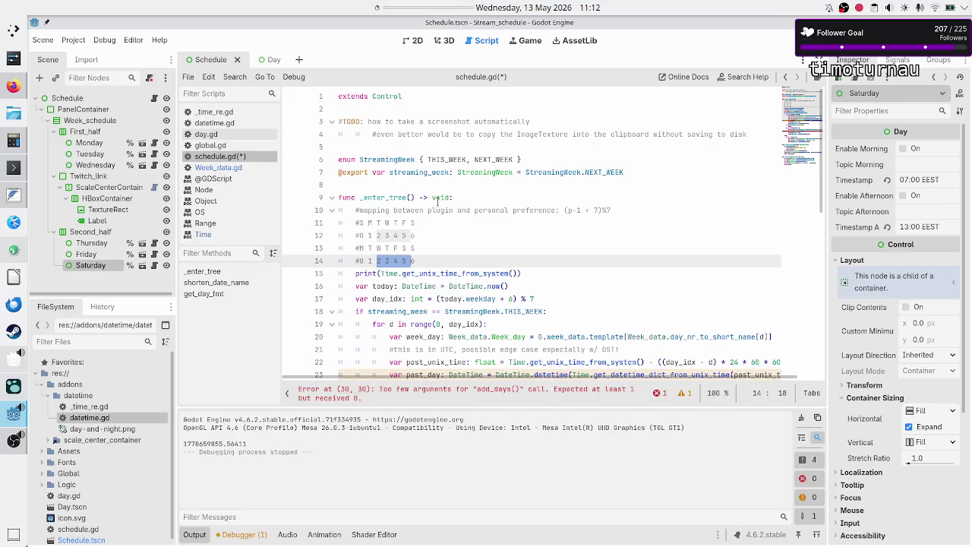
pyautogui.hotkey('shift', 'Left')
pyautogui.scroll(-5, 469, 258)
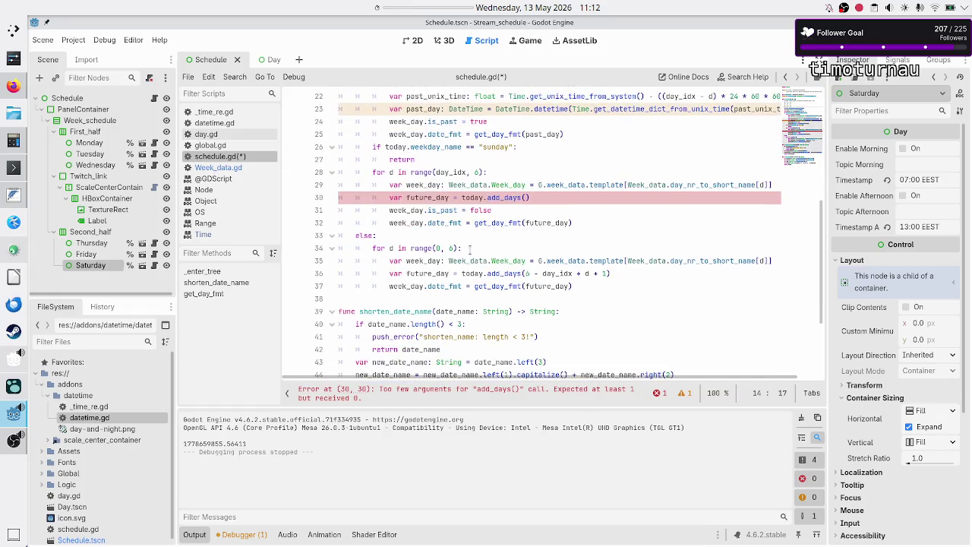
pyautogui.scroll(2, 469, 249)
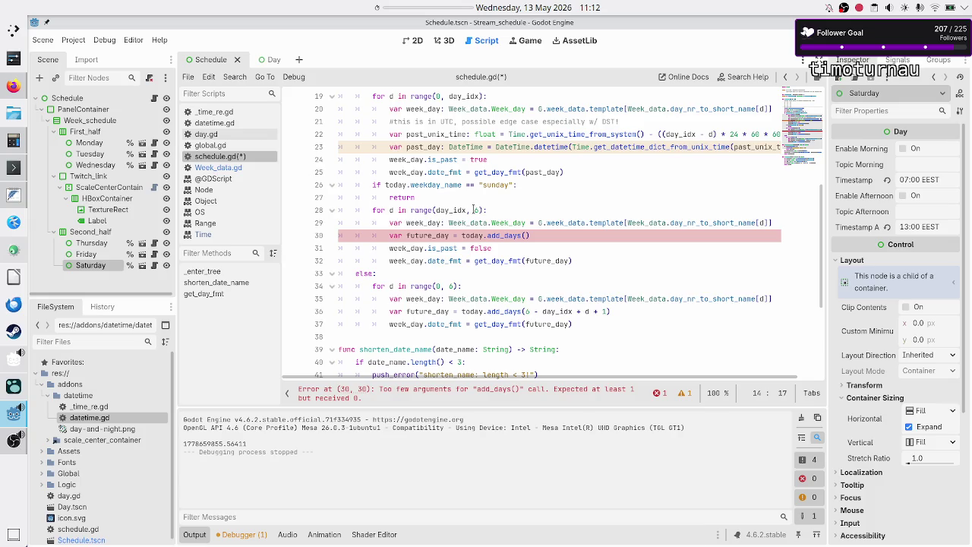
pyautogui.scroll(6, 473, 209)
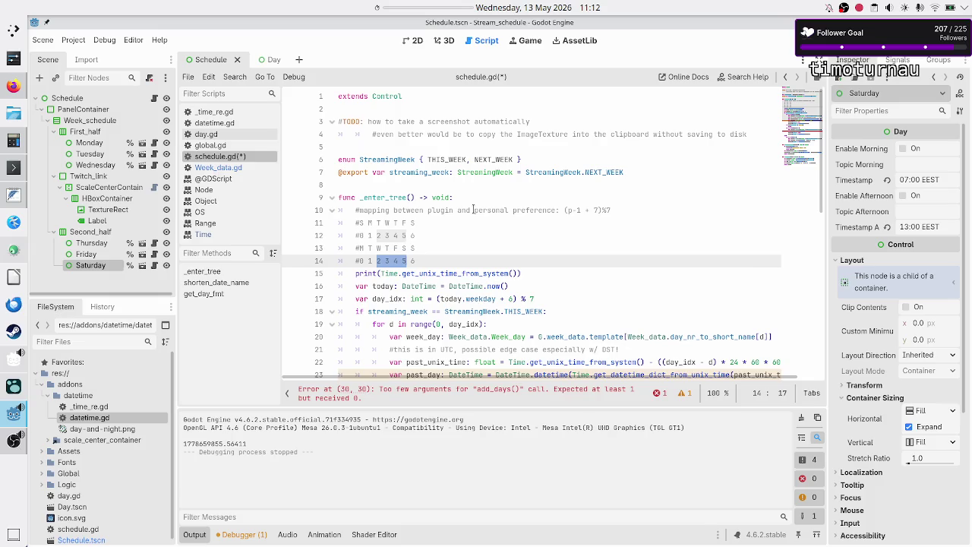
pyautogui.scroll(-7, 530, 221)
pyautogui.scroll(3, 530, 221)
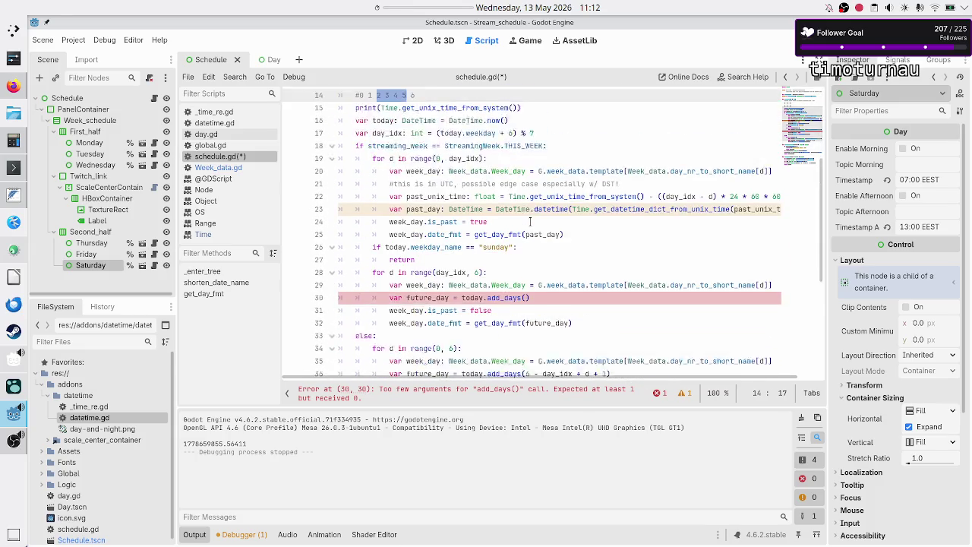
pyautogui.scroll(1, 530, 221)
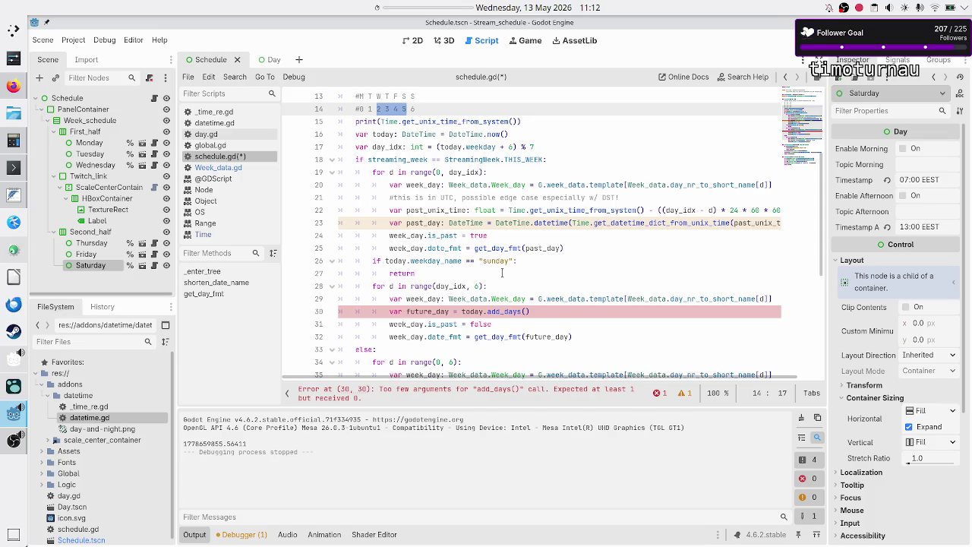
pyautogui.scroll(-3, 501, 273)
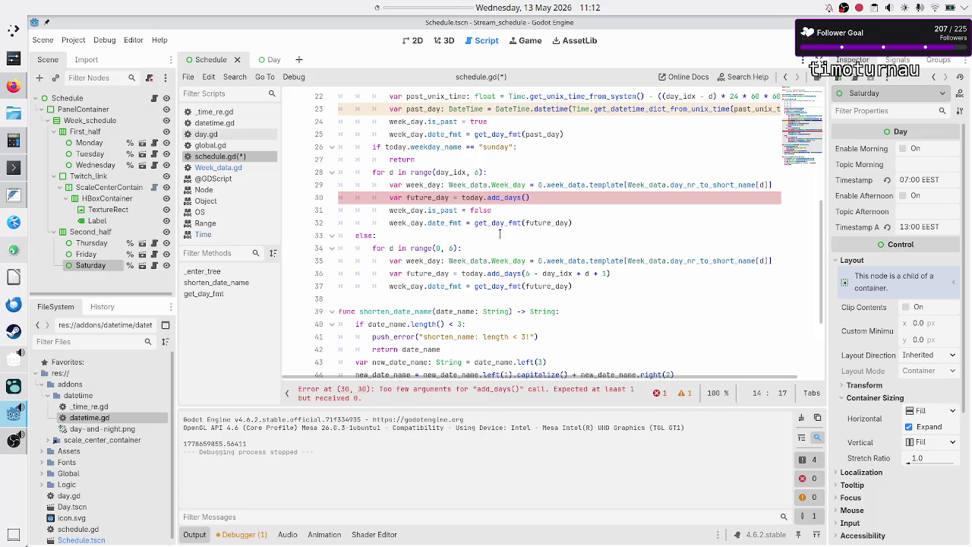
pyautogui.scroll(5, 500, 234)
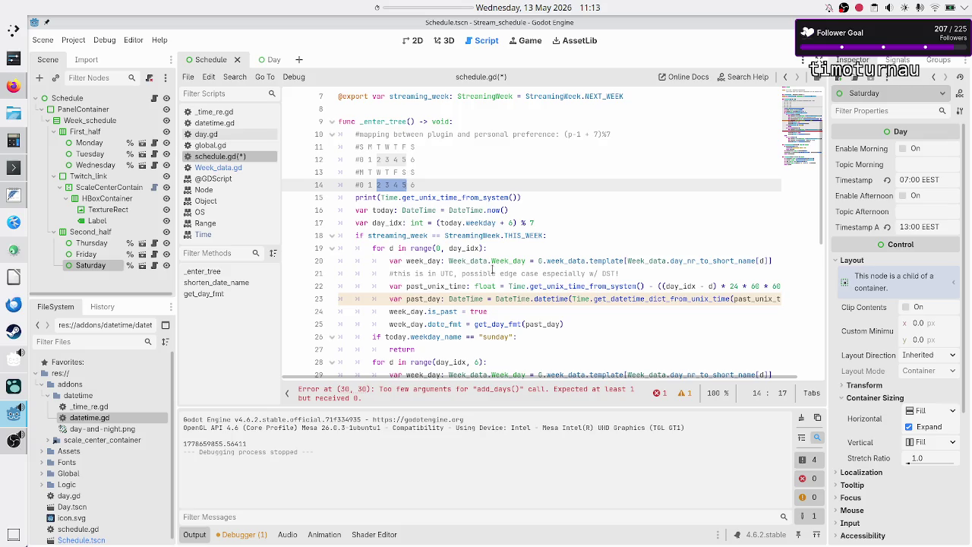
pyautogui.scroll(-4, 530, 275)
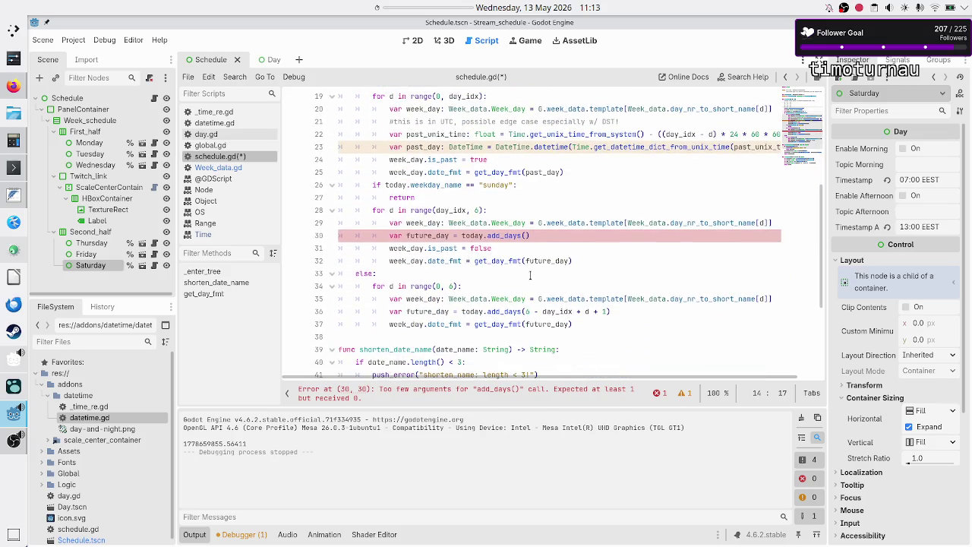
pyautogui.scroll(4, 530, 275)
pyautogui.hotkey('shift', 'Left')
pyautogui.hotkey('shift', 'Left')
pyautogui.hotkey('shift', 'Left')
pyautogui.hotkey('shift', 'Left')
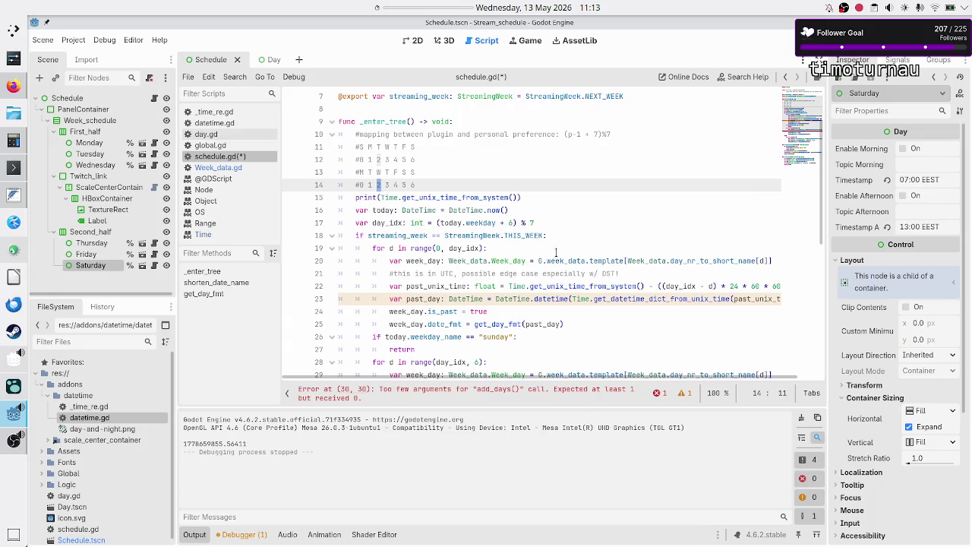
pyautogui.hotkey('shift', 'Right')
pyautogui.hotkey('shift', 'Right')
pyautogui.hotkey('shift', 'Right')
pyautogui.hotkey('shift', 'Right')
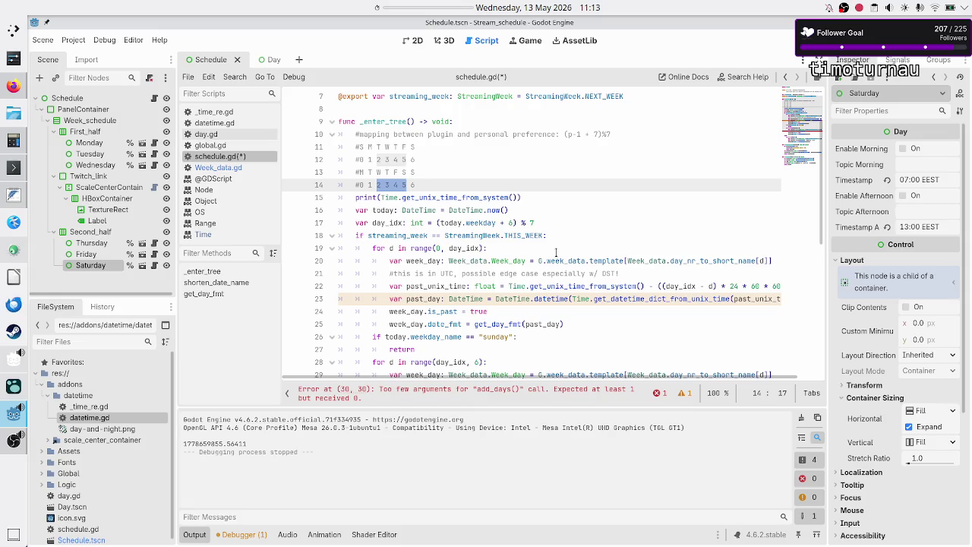
pyautogui.scroll(-4, 612, 242)
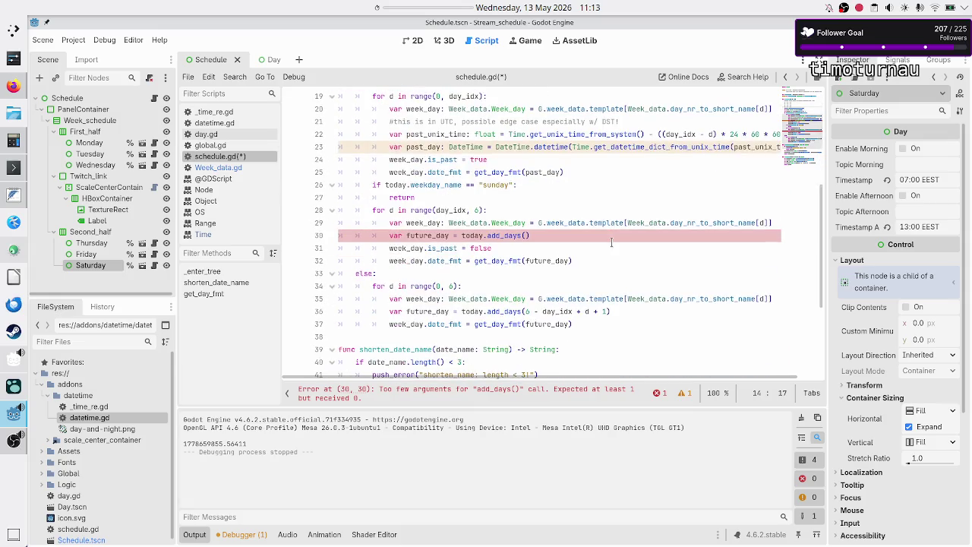
# Fill the empty add_days() call on line 30 with 'd - day_idx' and run the project
pyautogui.click(536, 235)
pyautogui.write('d - ')
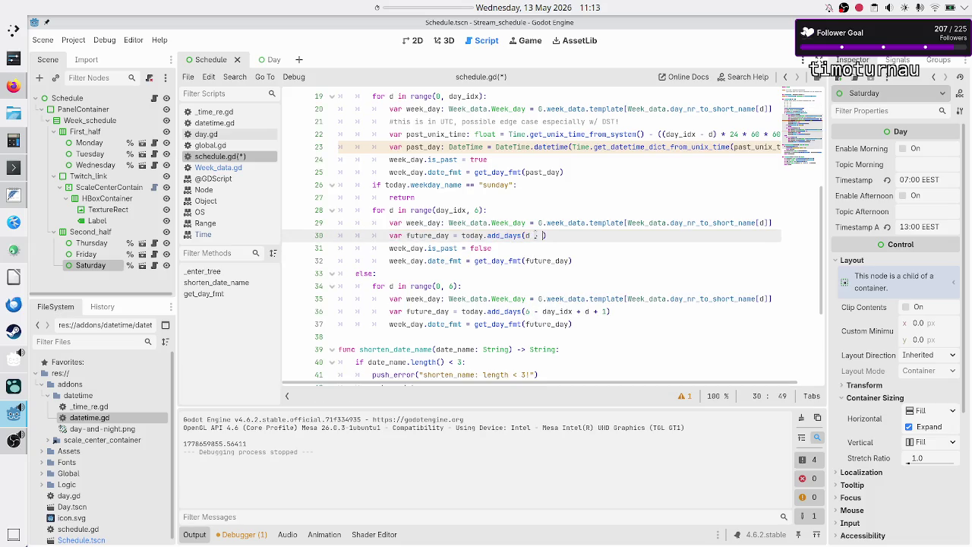
pyautogui.write('day_id')
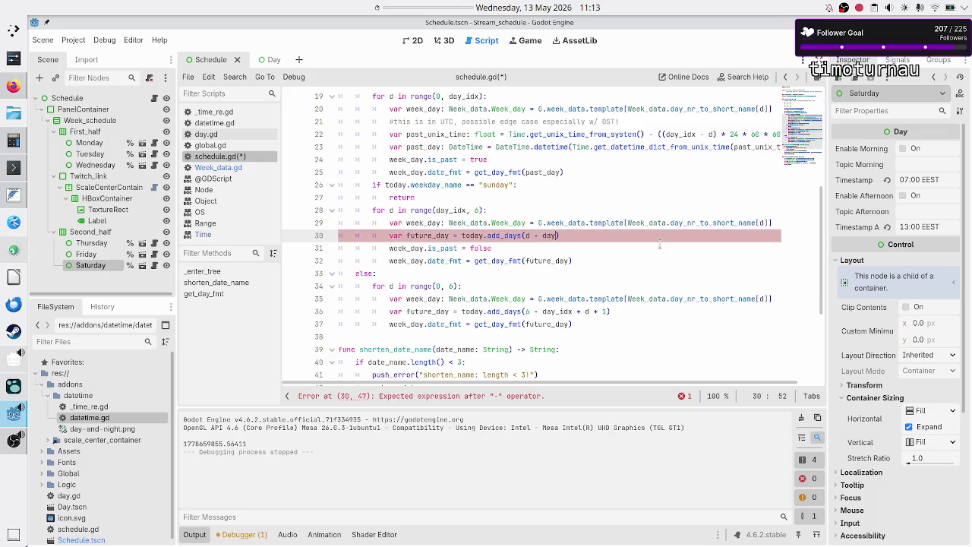
pyautogui.write('x')
pyautogui.press('F5')
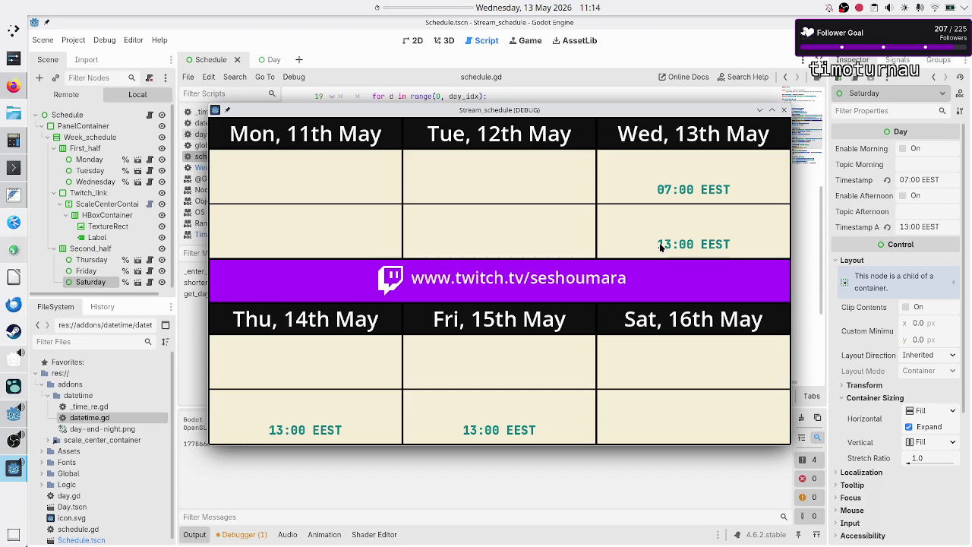
# Close the preview showing Mon 11th–Sat 16th May and save schedule.gd
pyautogui.click(784, 112)
pyautogui.click(548, 224)
pyautogui.hotkey('ctrl', 's')
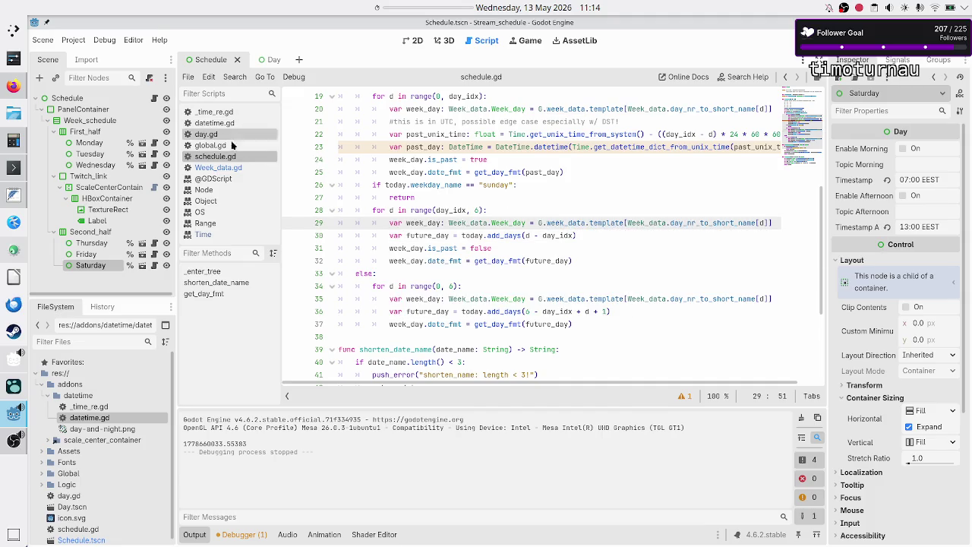
# Check global.gd's comment, week_data declaration and Week_data uses, then switch to Week_data.gd
pyautogui.click(232, 146)
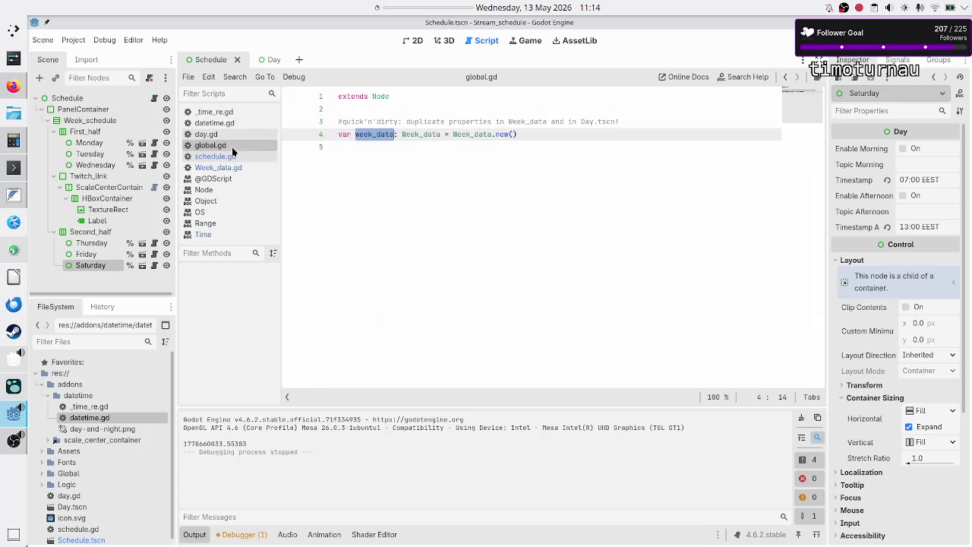
pyautogui.click(439, 203)
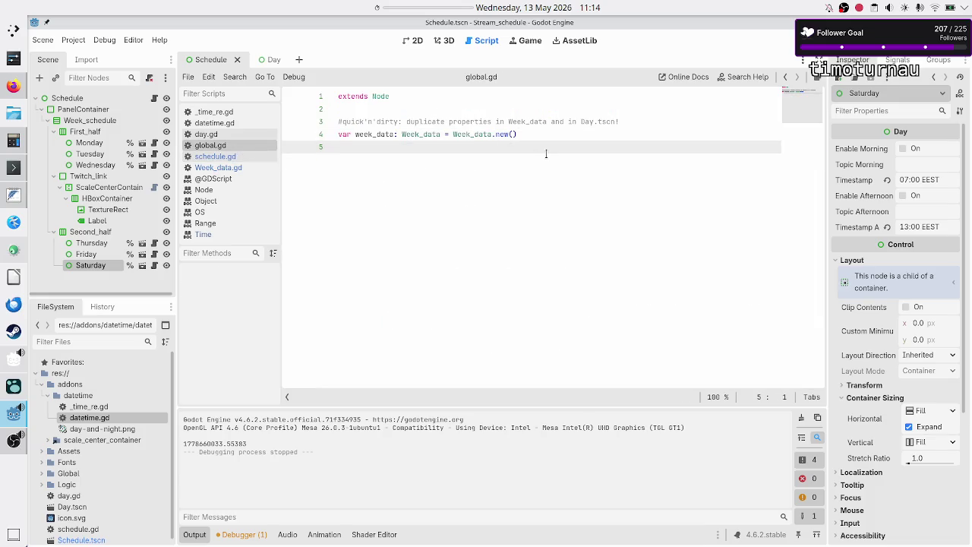
pyautogui.moveTo(376, 122); pyautogui.dragTo(396, 154)
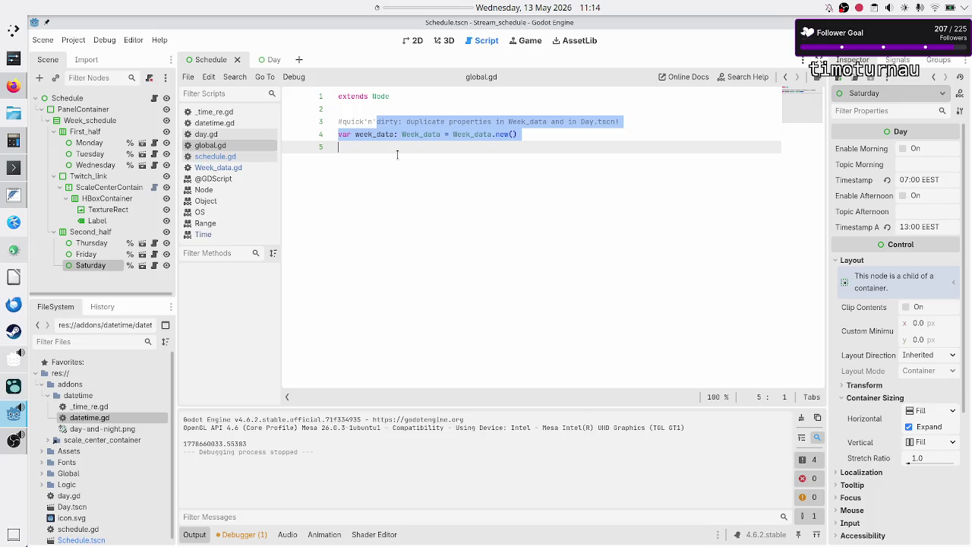
pyautogui.click(413, 148)
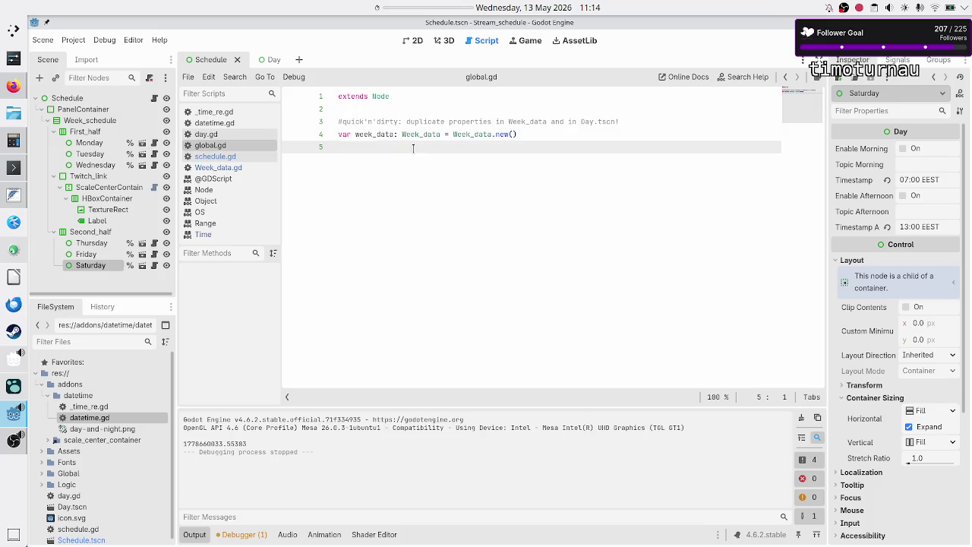
pyautogui.doubleClick(536, 124)
pyautogui.click(484, 206)
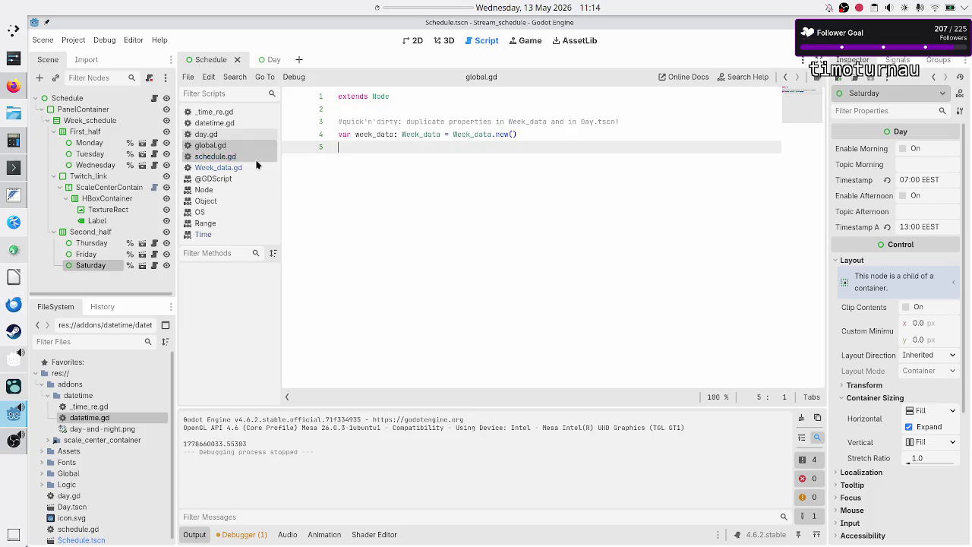
pyautogui.click(243, 168)
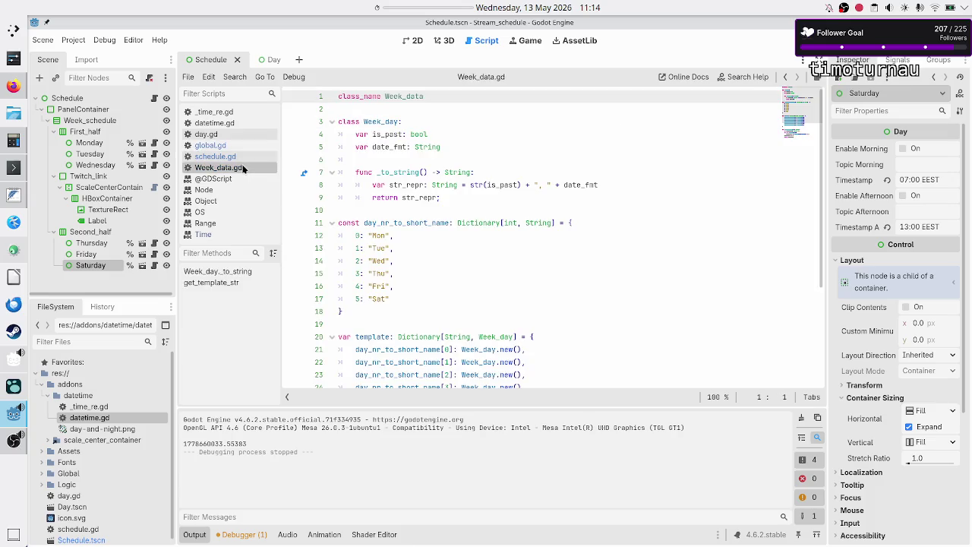
# Highlight the is_past and date_fmt fields of the Week_day class
pyautogui.click(375, 158)
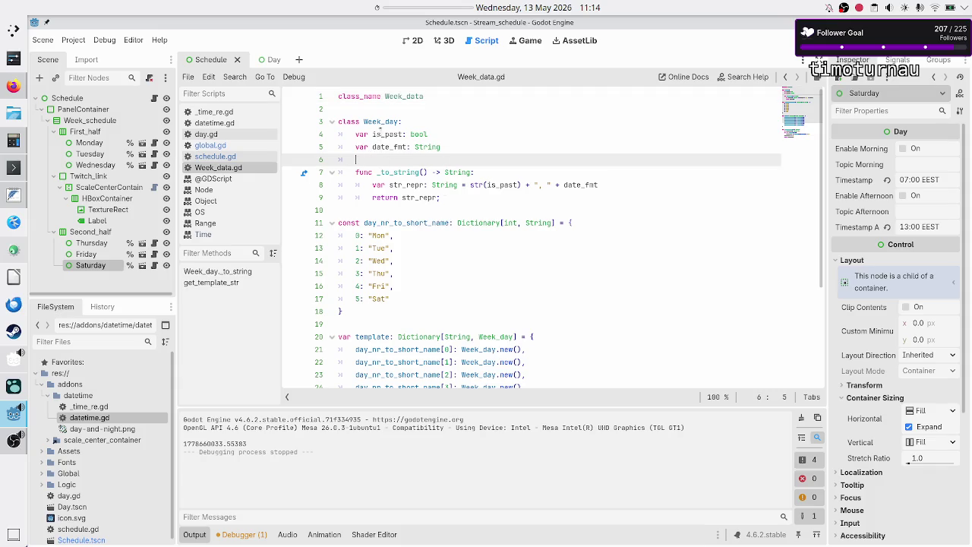
pyautogui.doubleClick(377, 133)
pyautogui.doubleClick(391, 146)
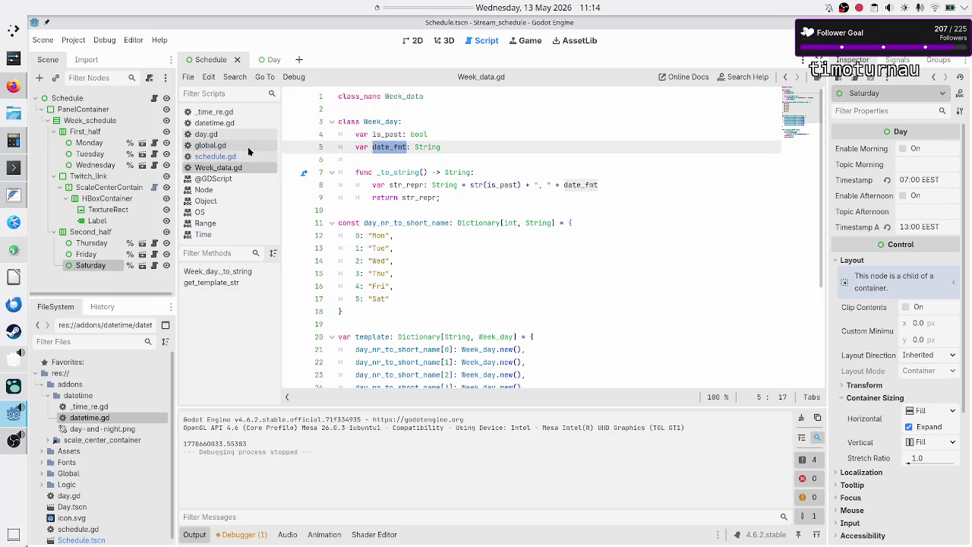
# In day.gd, select the six exported morning and afternoon setting declarations
pyautogui.click(221, 134)
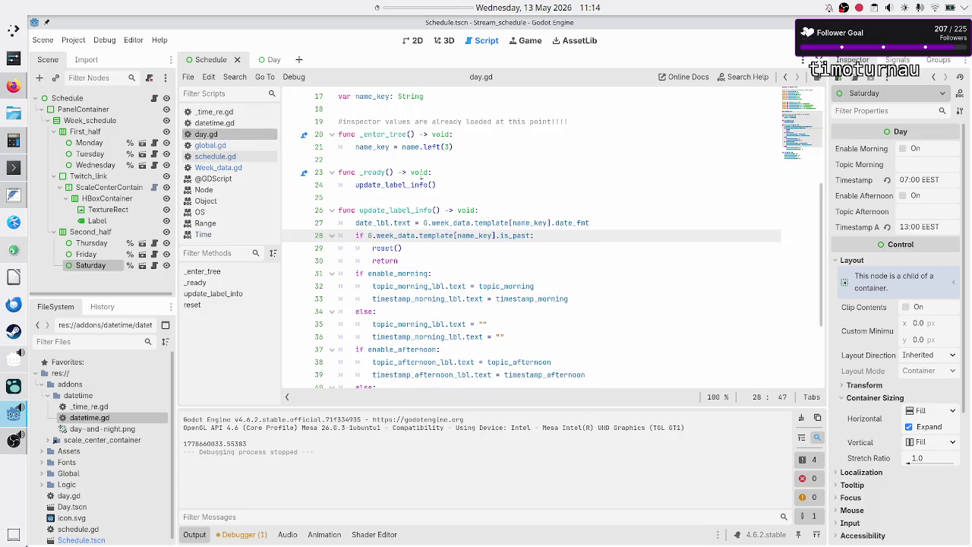
pyautogui.scroll(5, 425, 175)
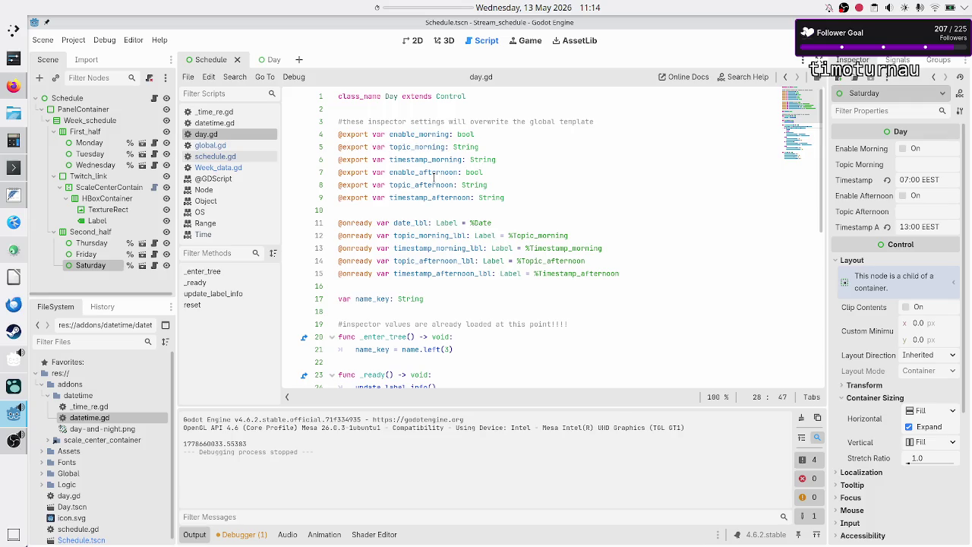
pyautogui.moveTo(505, 197)
pyautogui.mouseDown()
pyautogui.moveTo(425, 173)
pyautogui.moveTo(389, 134)
pyautogui.mouseUp()
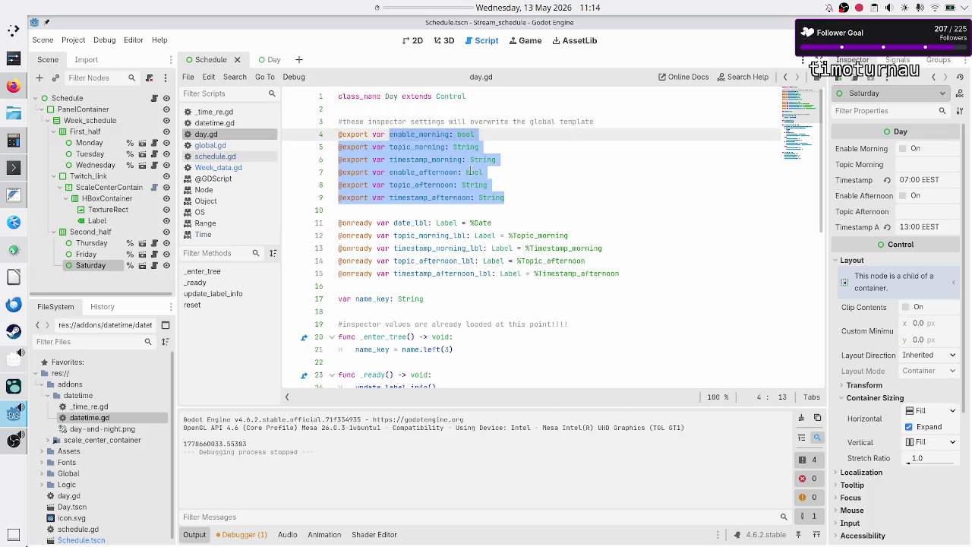
pyautogui.moveTo(470, 172)
# Delete the quick'n'dirty comment line from global.gd
pyautogui.click(490, 172)
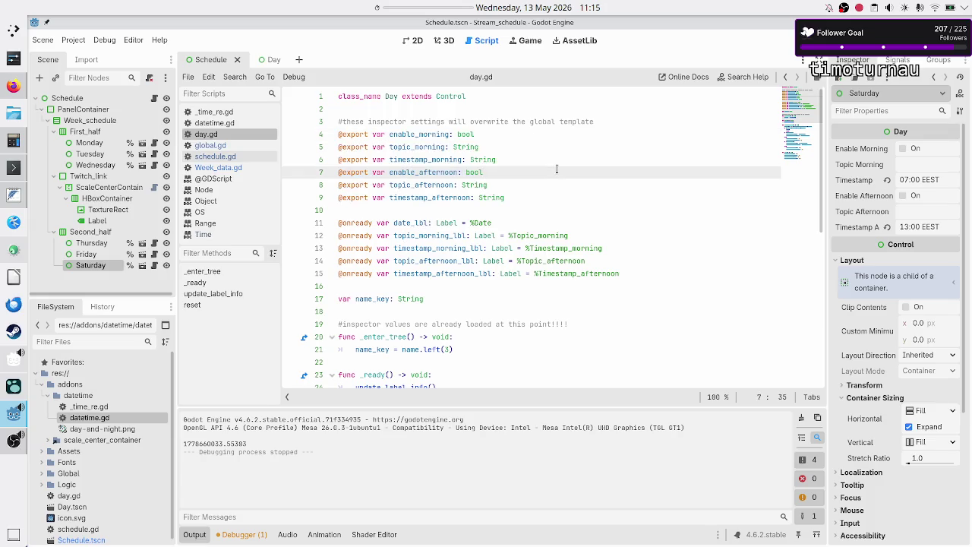
pyautogui.click(213, 145)
pyautogui.click(443, 106)
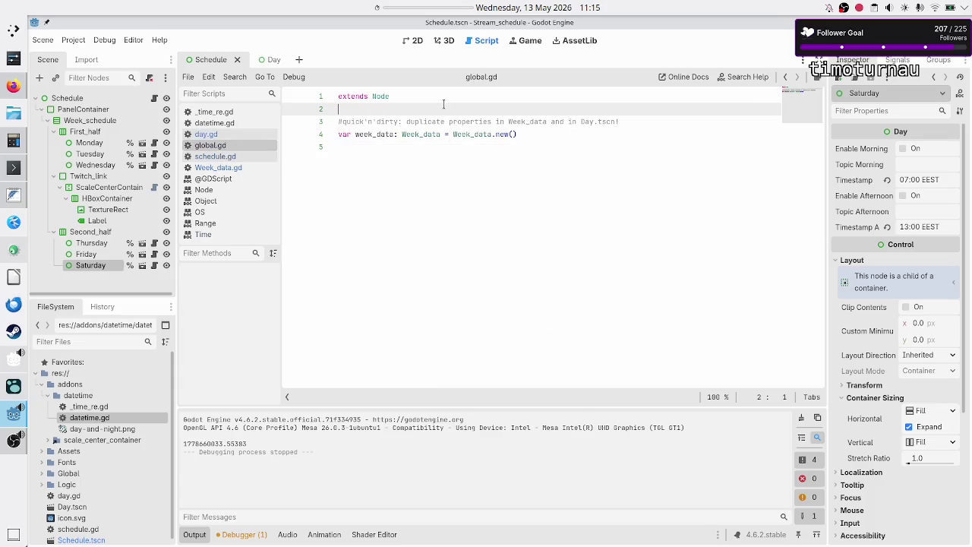
pyautogui.press('Down')
pyautogui.hotkey('shift', 'End')
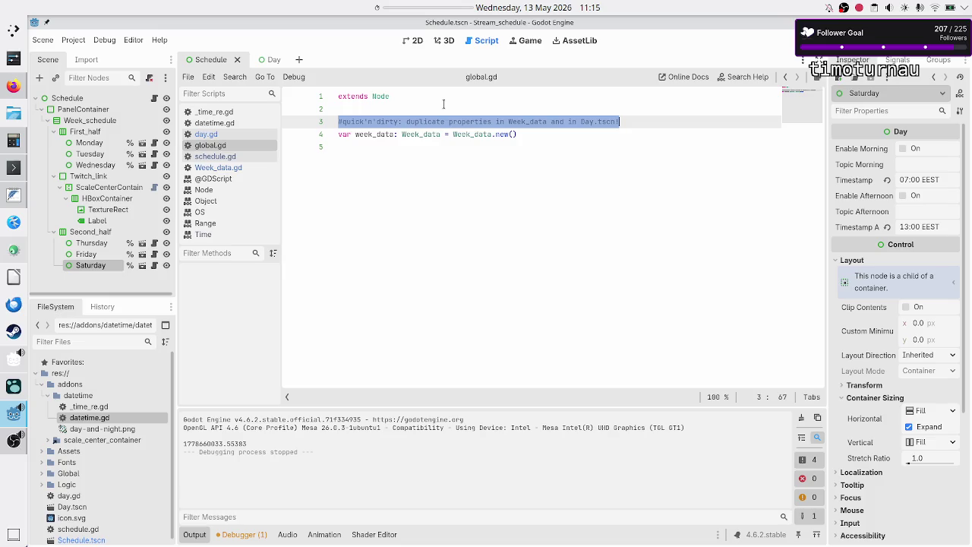
pyautogui.press('BackSpace')
pyautogui.press('BackSpace')
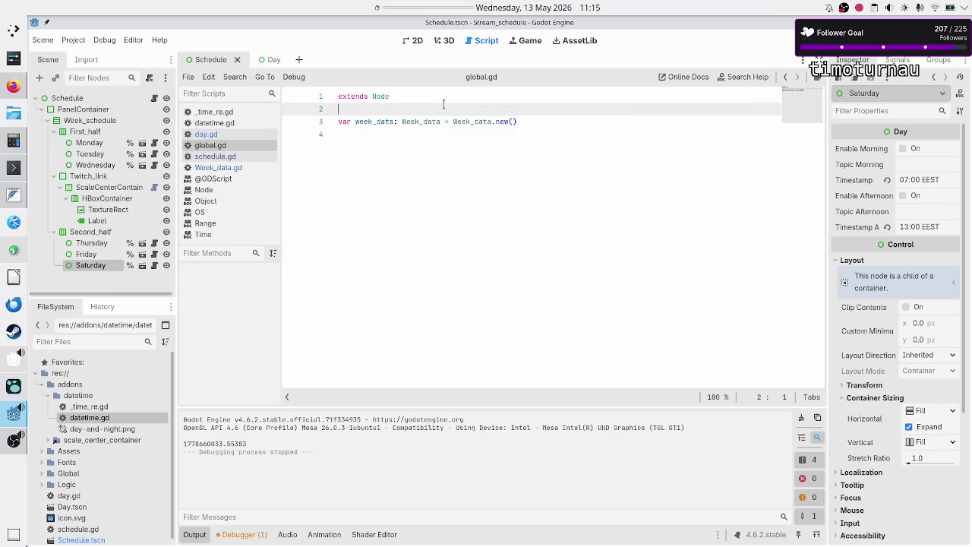
# Save global.gd and check that only extends Node and the week_data declaration remain
pyautogui.press('Up')
pyautogui.press('Down')
pyautogui.press('Down')
pyautogui.press('Down')
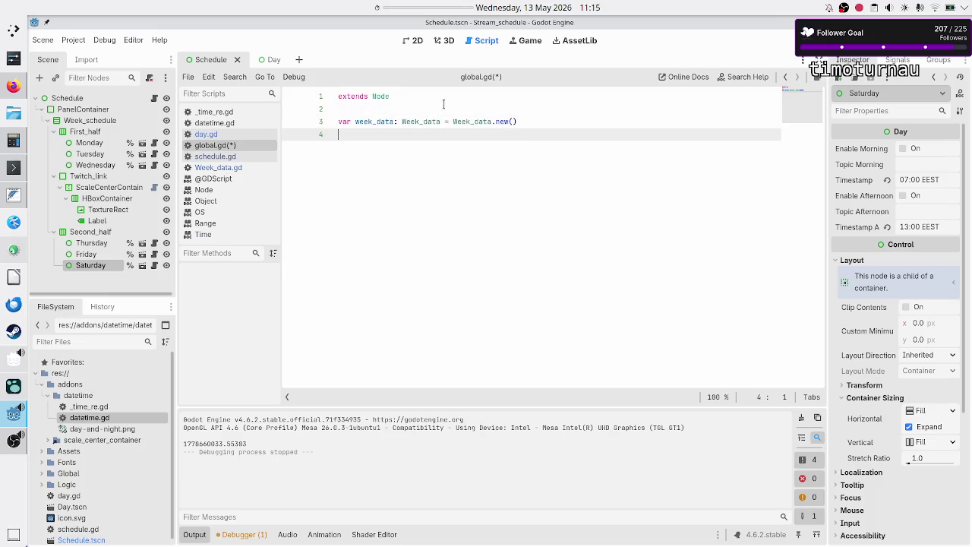
pyautogui.press('Up')
pyautogui.press('Up')
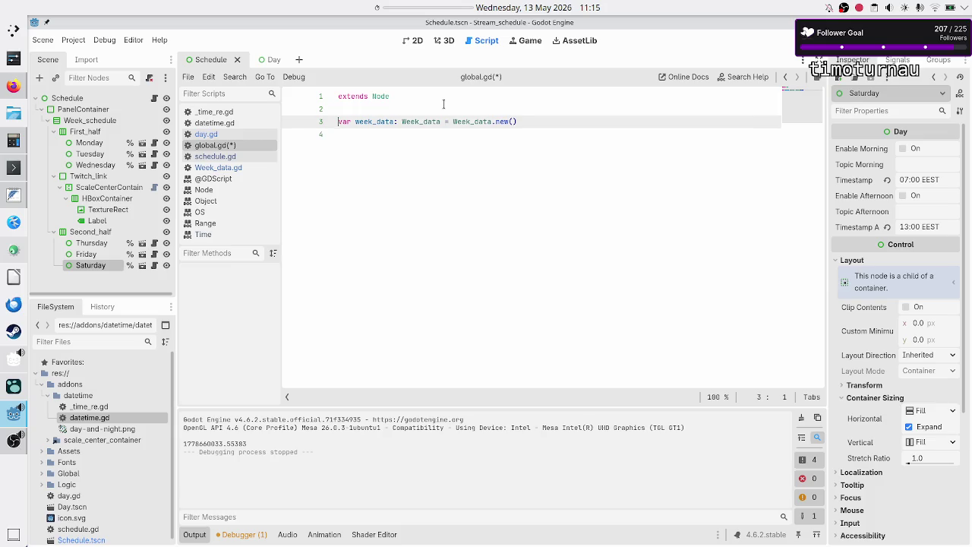
pyautogui.press('Down')
pyautogui.press('Down')
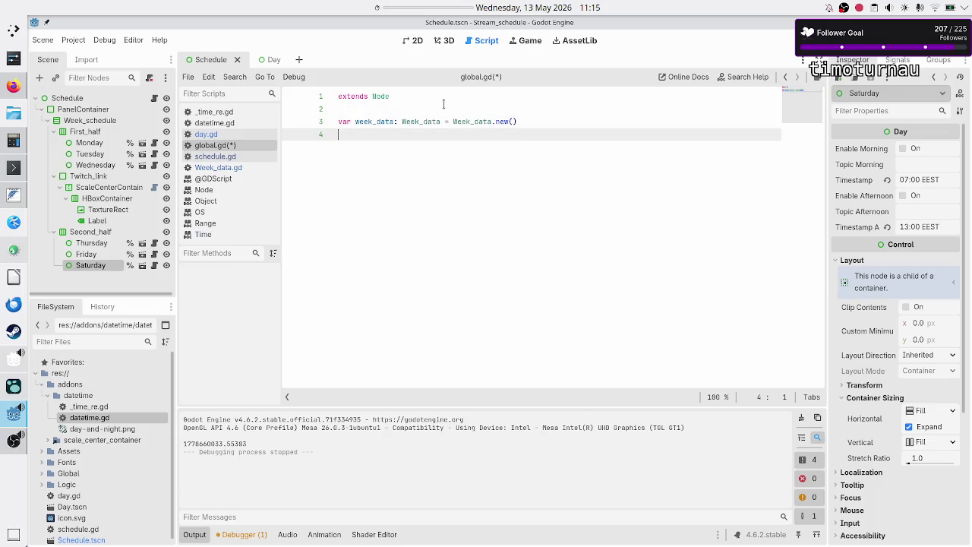
pyautogui.hotkey('ctrl', 's')
pyautogui.press('Up')
pyautogui.press('Up')
pyautogui.press('Up')
pyautogui.press('Down')
pyautogui.press('Down')
pyautogui.press('Down')
pyautogui.press('Up')
pyautogui.hotkey('shift', 'Down')
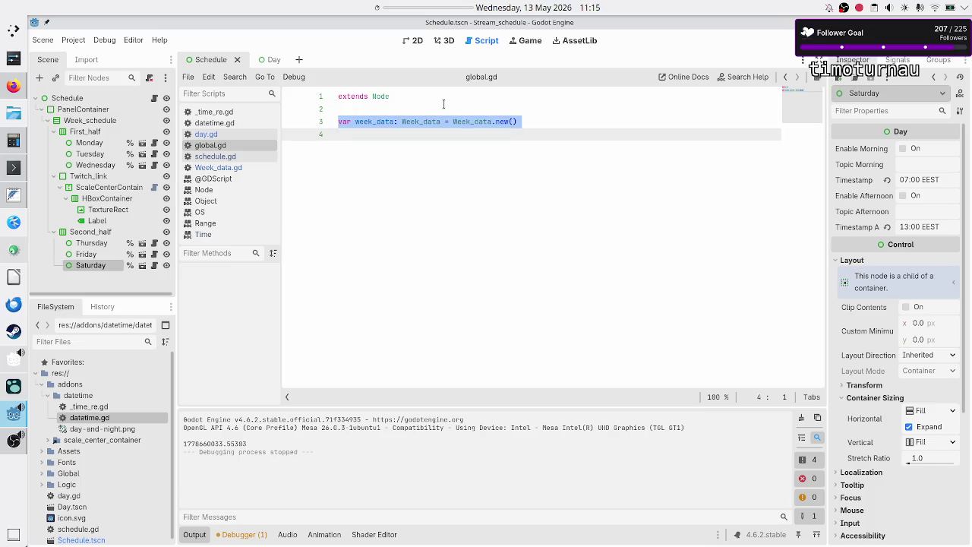
pyautogui.press('Escape')
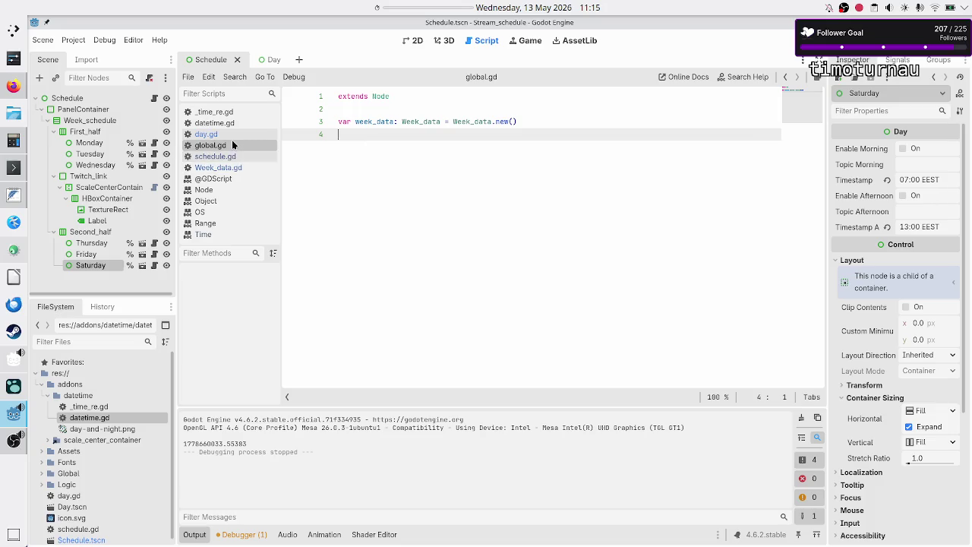
pyautogui.click(362, 112)
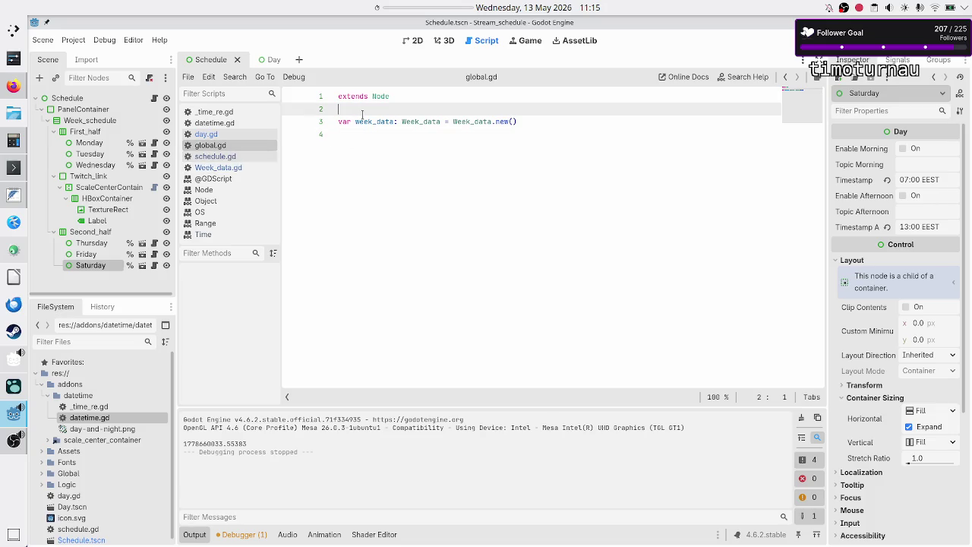
# Select the Schedule root node, test-run the project, and close the preview
pyautogui.click(357, 169)
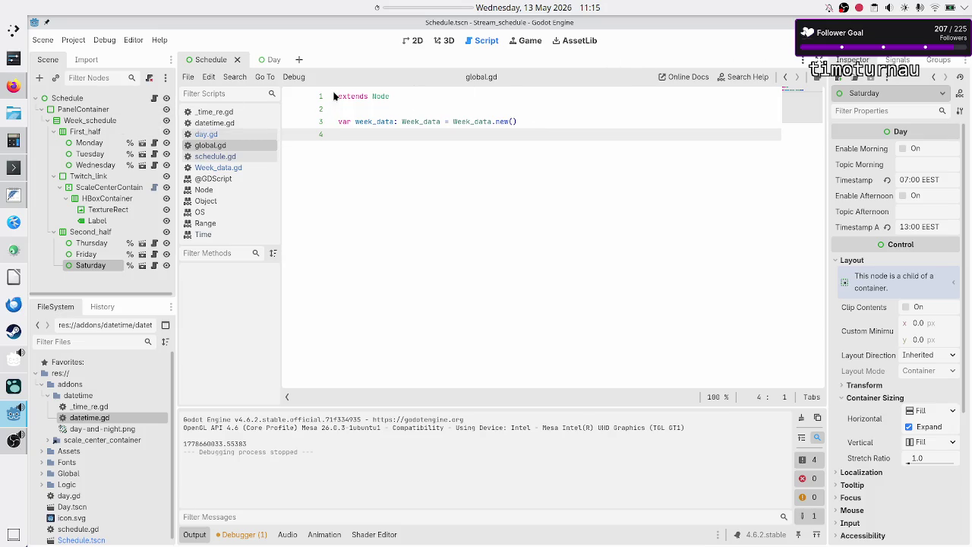
pyautogui.click(74, 101)
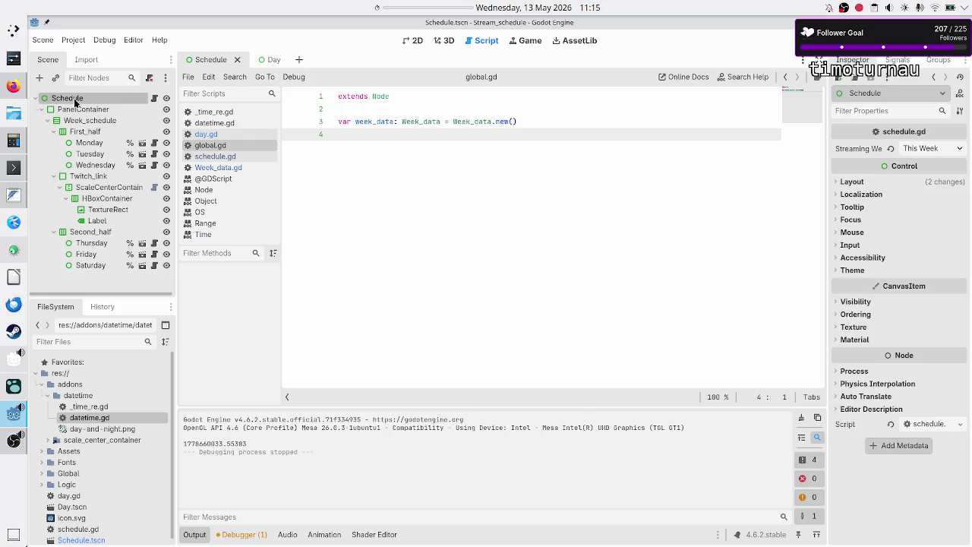
pyautogui.press('F5')
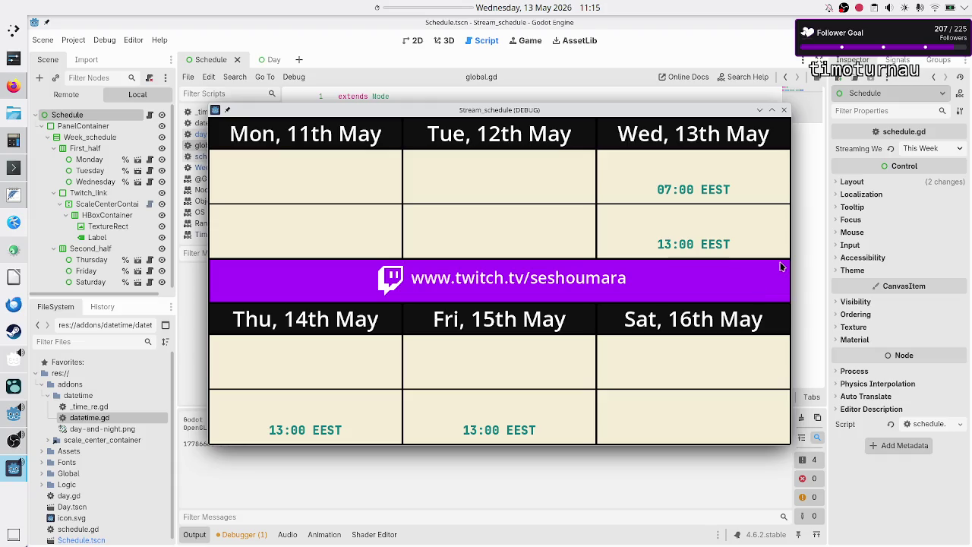
pyautogui.click(787, 113)
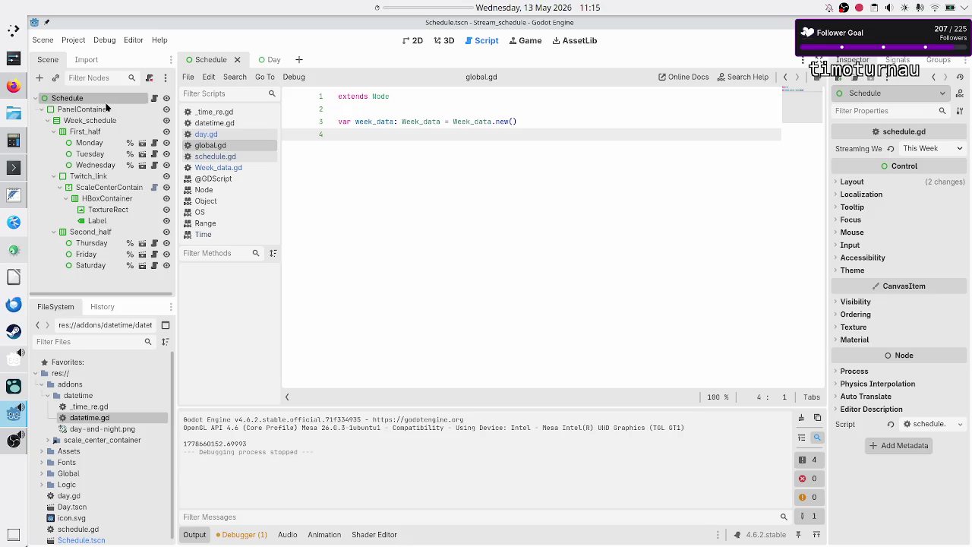
pyautogui.doubleClick(94, 100)
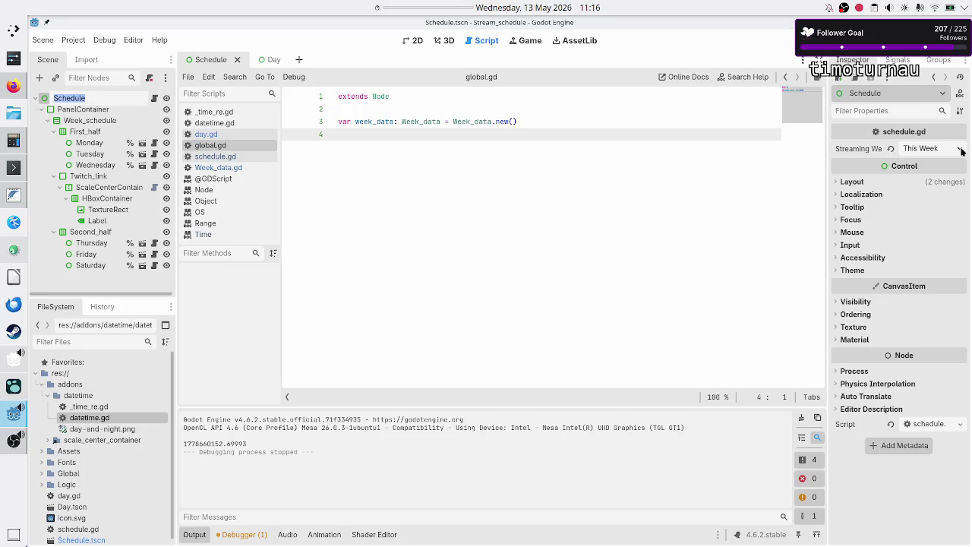
pyautogui.press('Escape')
# Set the streaming week to Next Week and verify the run shows Mon 18th–Sat 23rd May
pyautogui.click(936, 156)
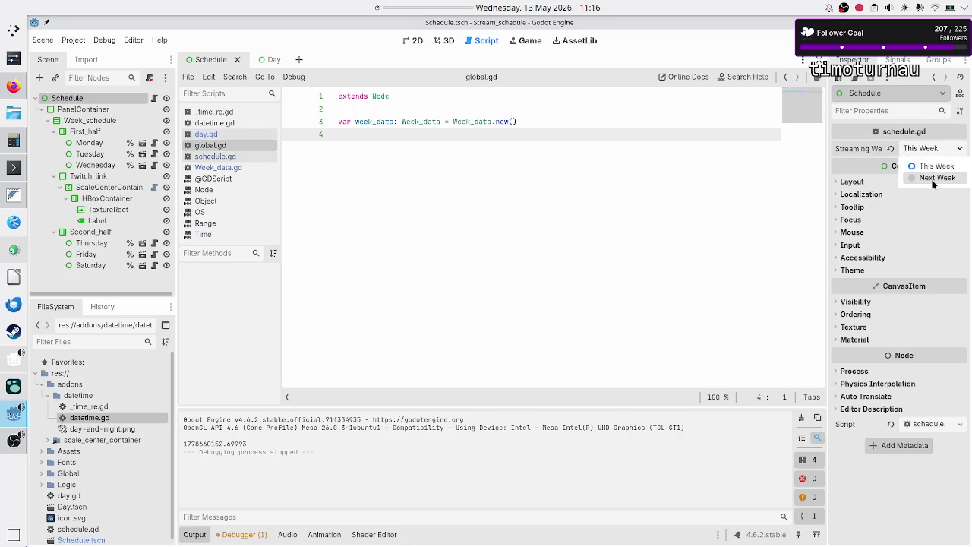
pyautogui.click(937, 176)
pyautogui.click(804, 40)
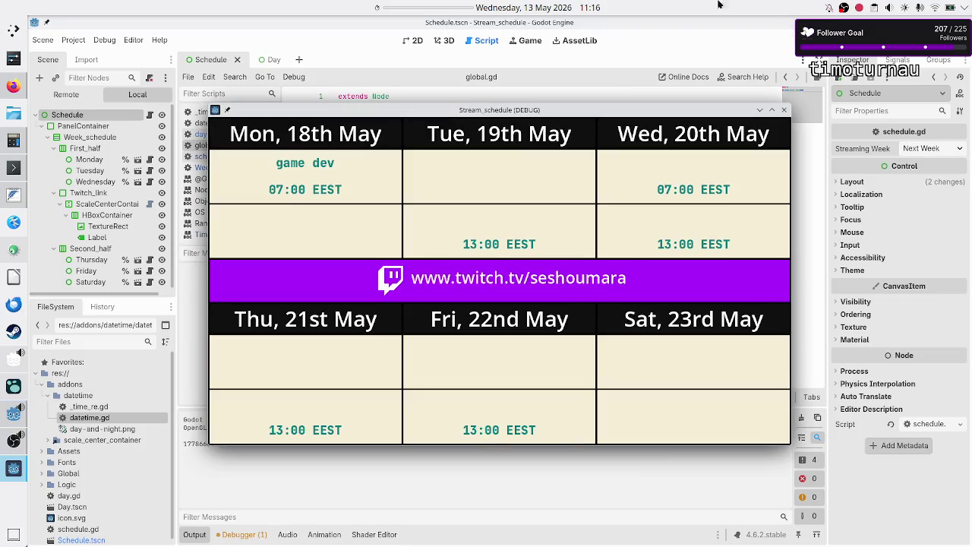
pyautogui.click(548, 8)
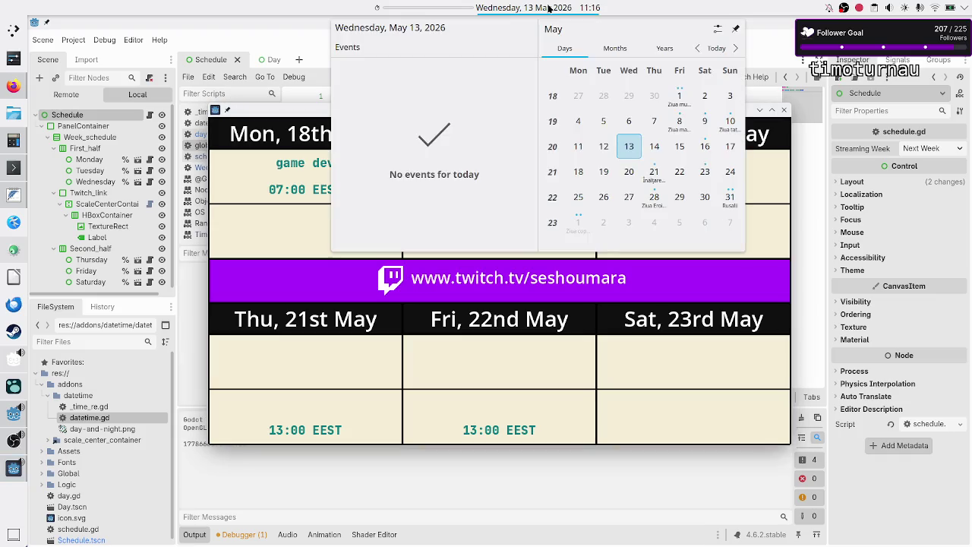
pyautogui.click(548, 8)
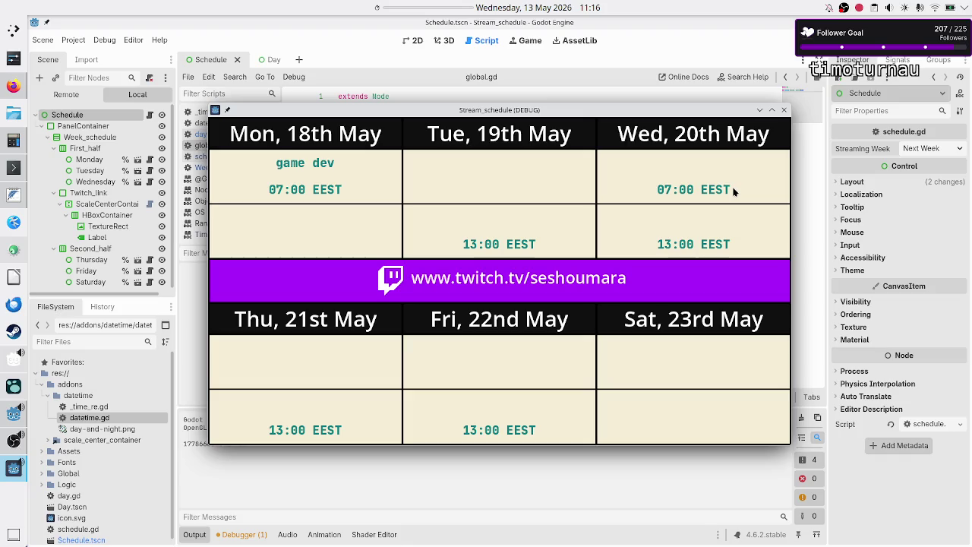
pyautogui.click(784, 111)
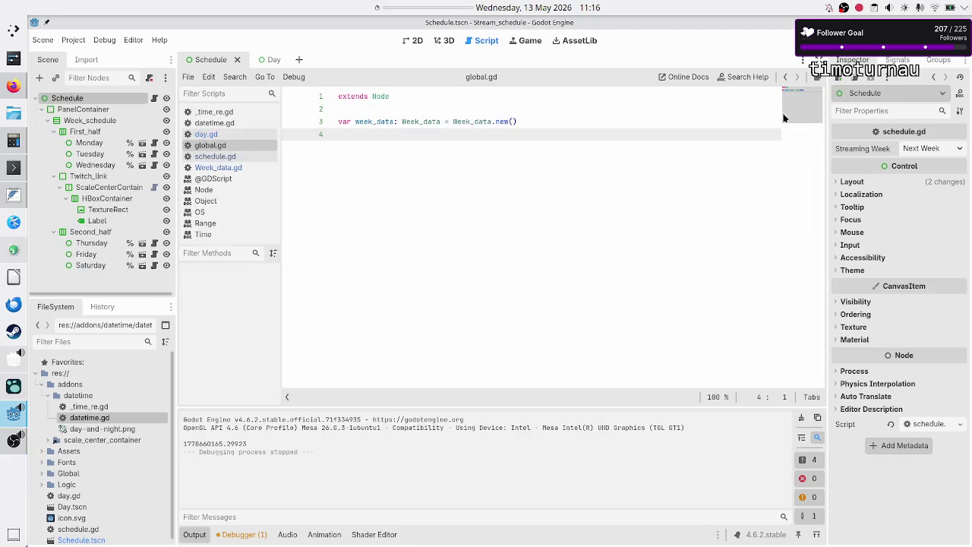
pyautogui.rightClick(439, 234)
pyautogui.click(391, 184)
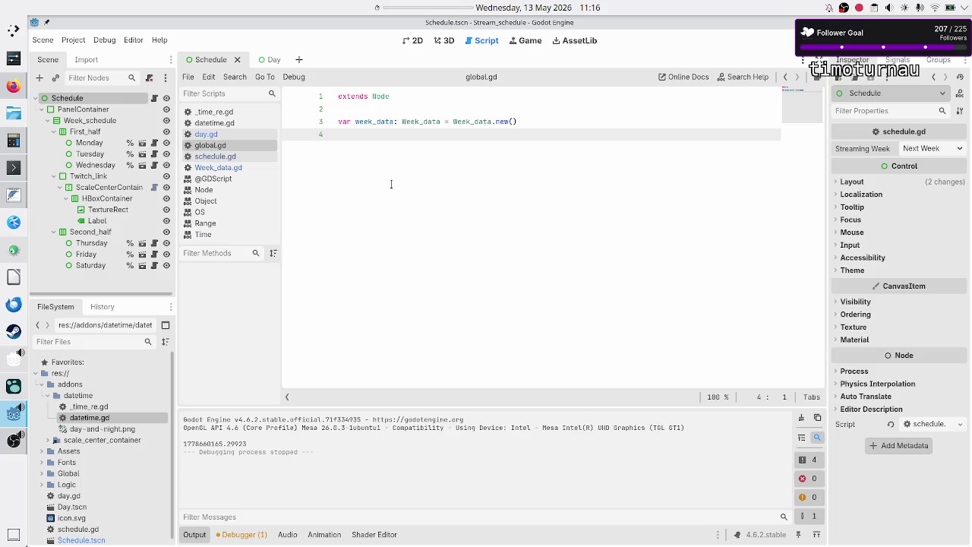
pyautogui.click(13, 86)
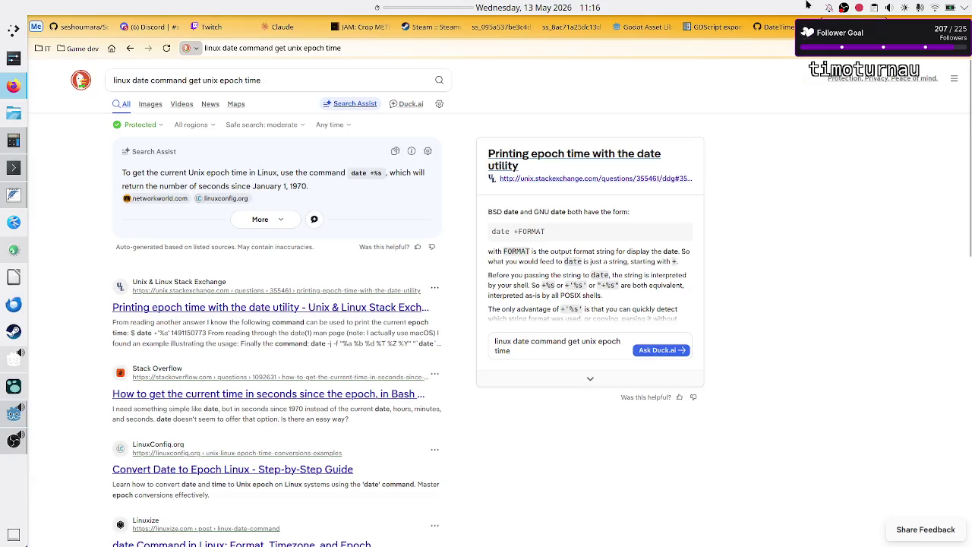
pyautogui.click(12, 86)
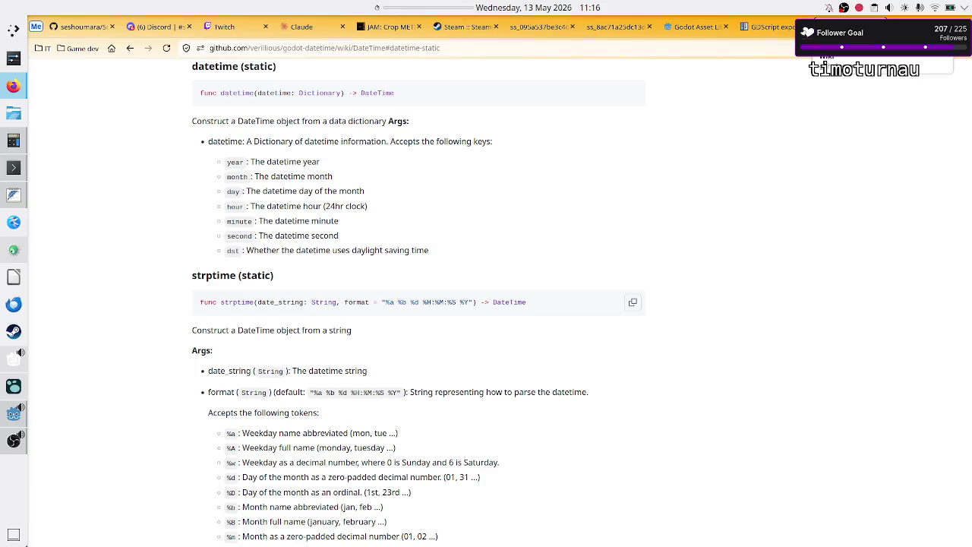
pyautogui.click(13, 86)
pyautogui.click(12, 86)
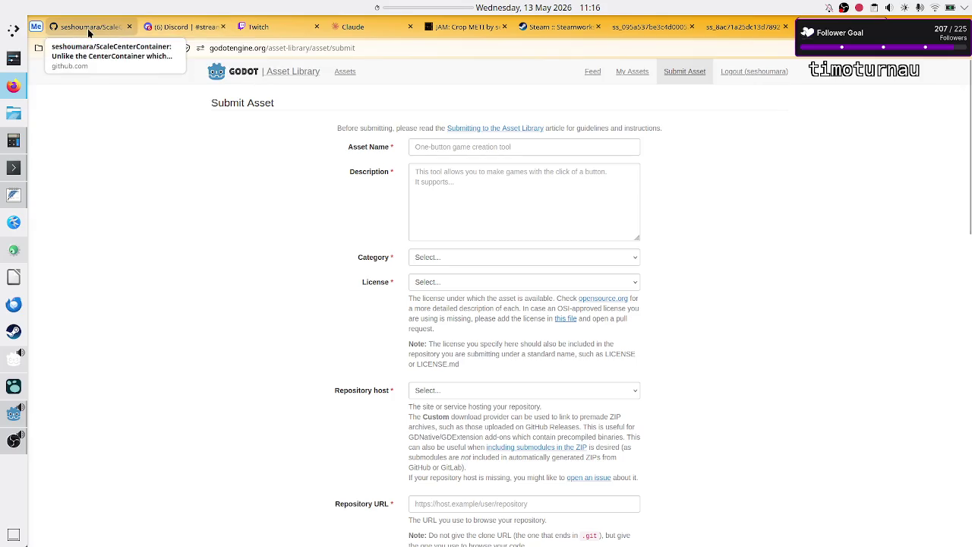
pyautogui.click(87, 28)
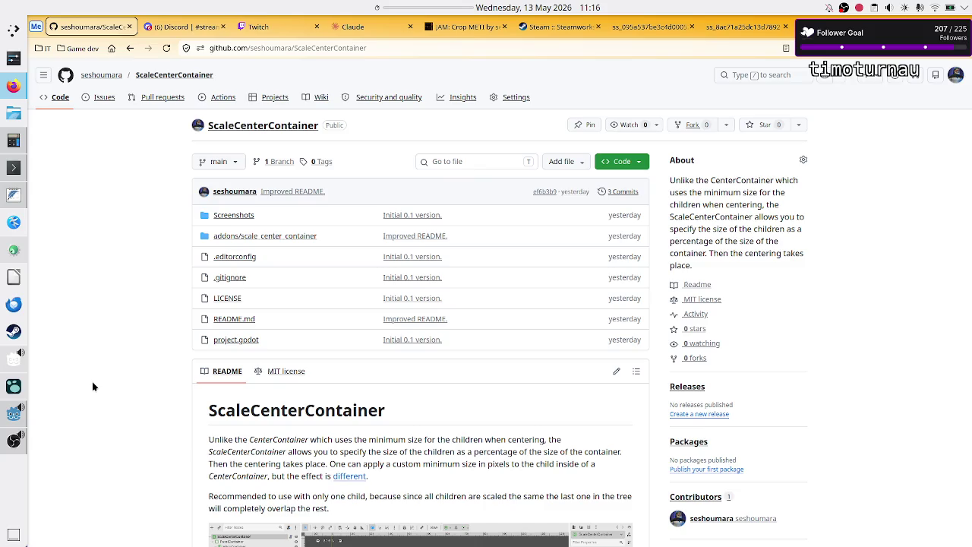
pyautogui.click(13, 414)
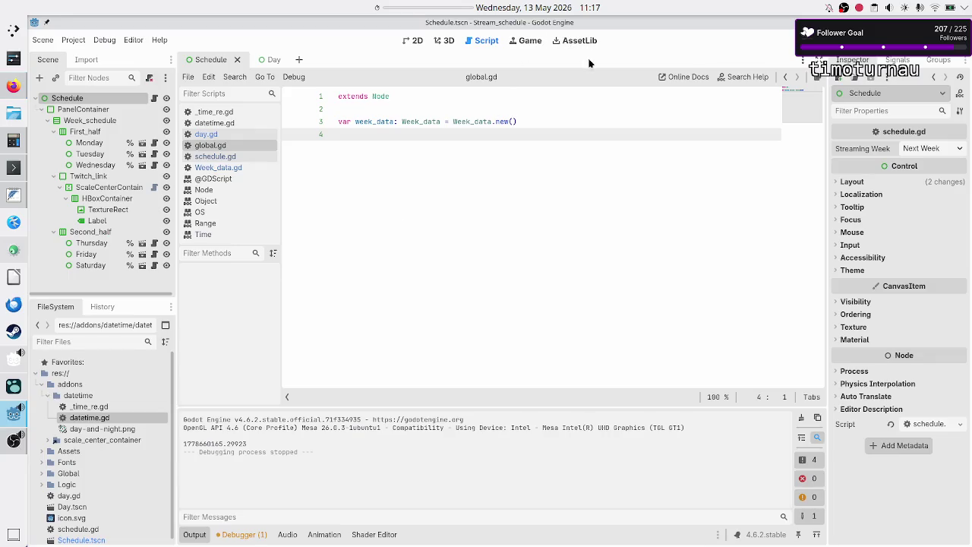
# Search the help for 'strf' to read DateTime's strftime docs, then open the addon's datetime.gd
pyautogui.click(734, 77)
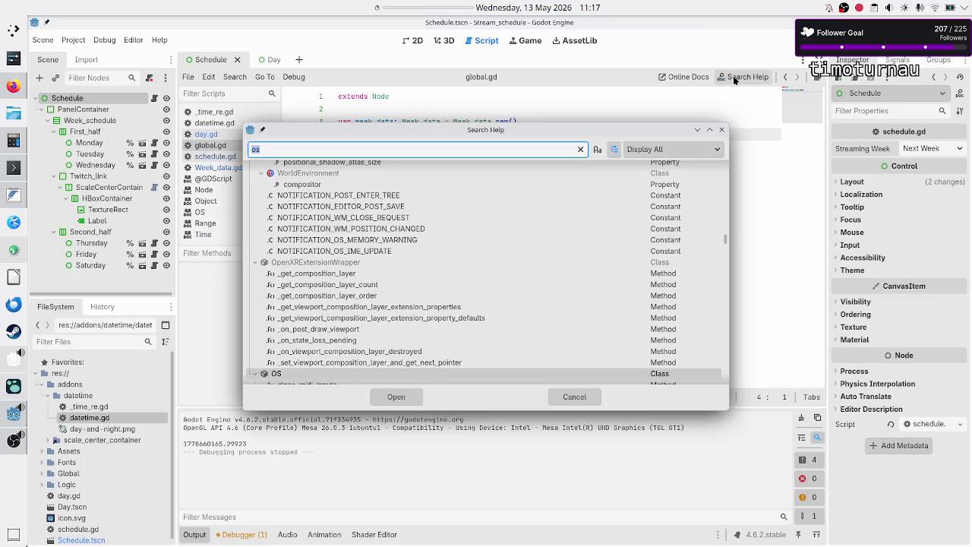
pyautogui.write('localt')
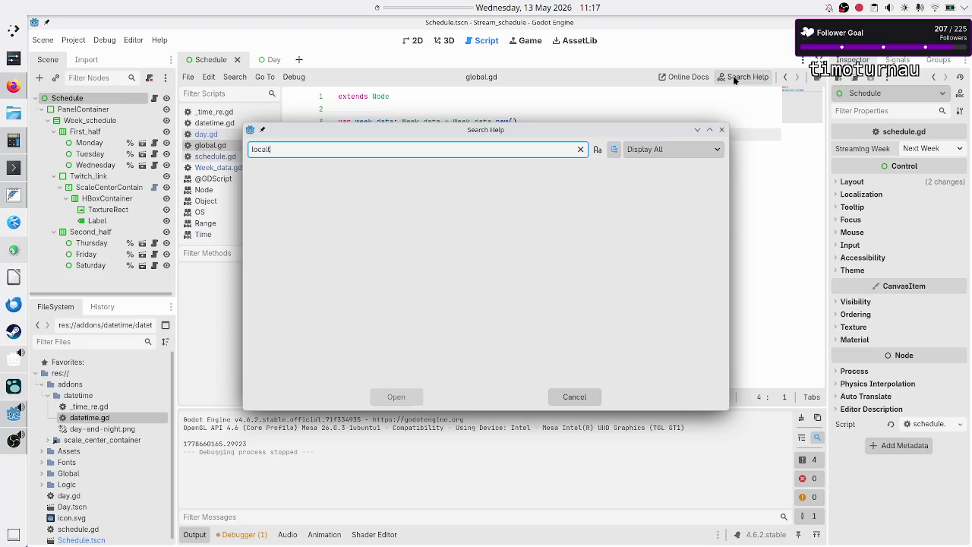
pyautogui.press('BackSpace')
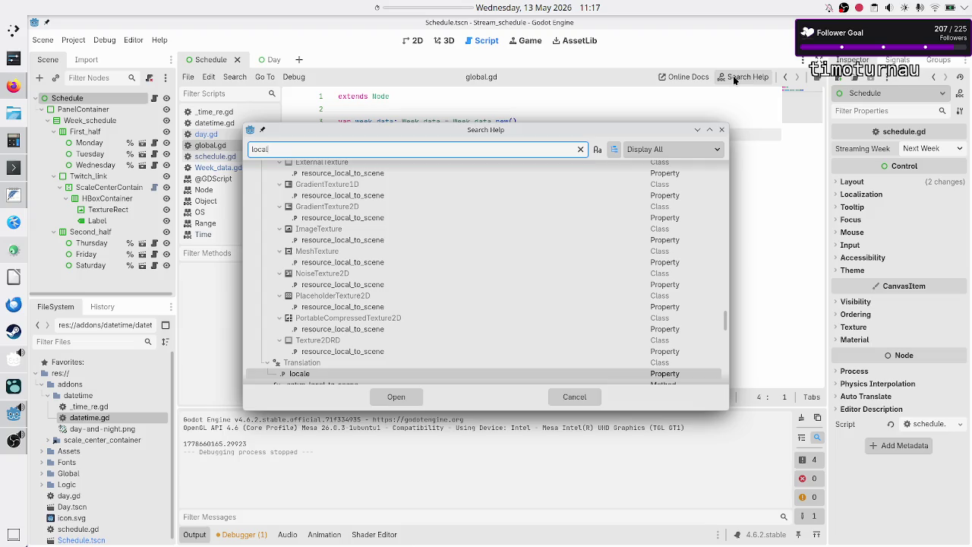
pyautogui.press('BackSpace')
pyautogui.press('BackSpace')
pyautogui.press('BackSpace')
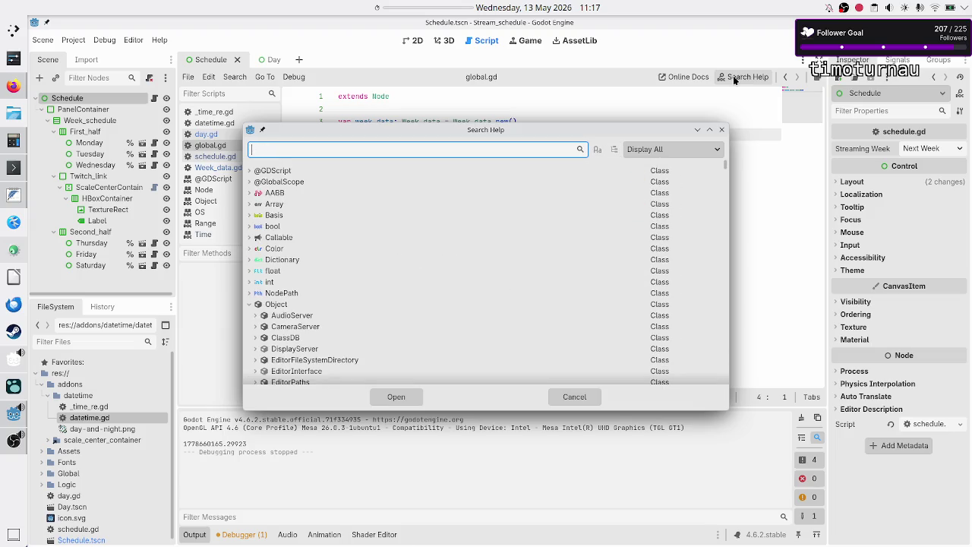
pyautogui.write('str')
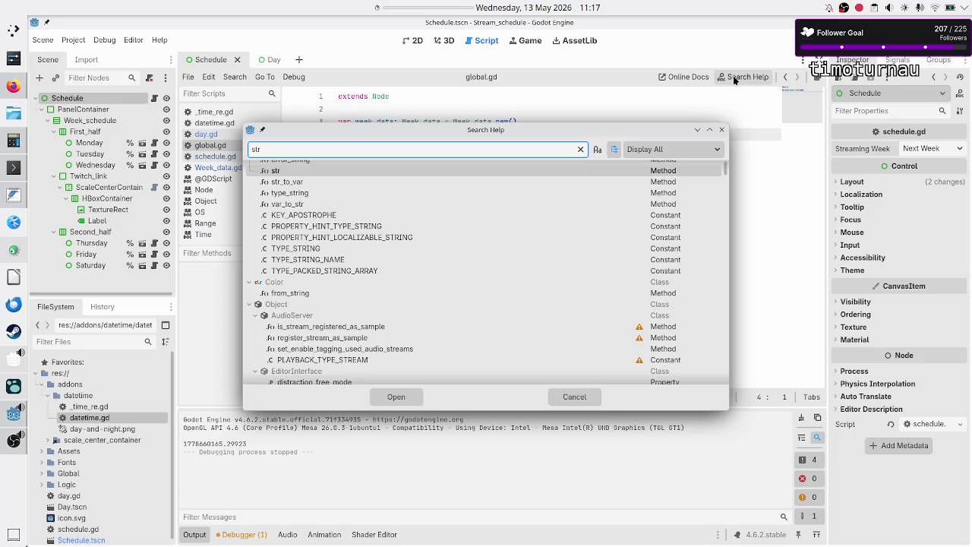
pyautogui.write('f')
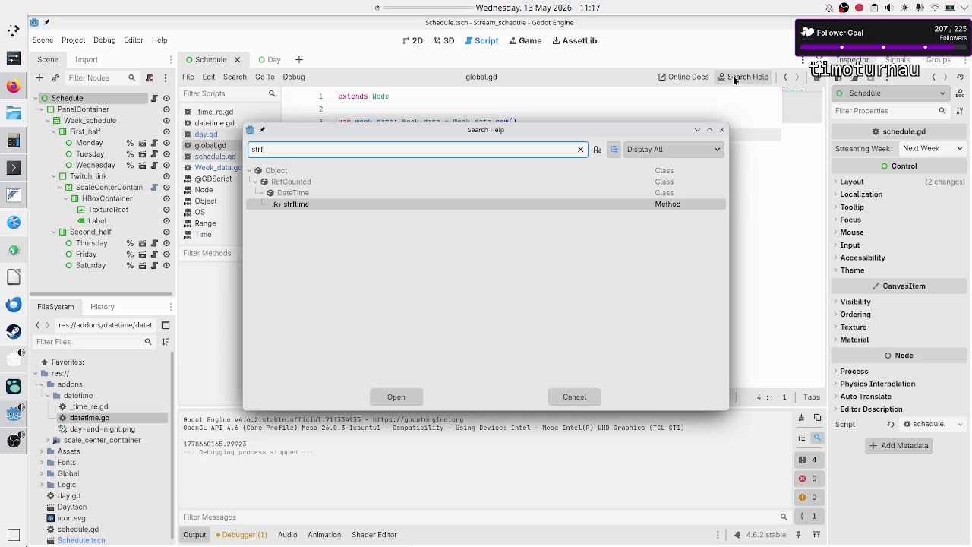
pyautogui.press('Return')
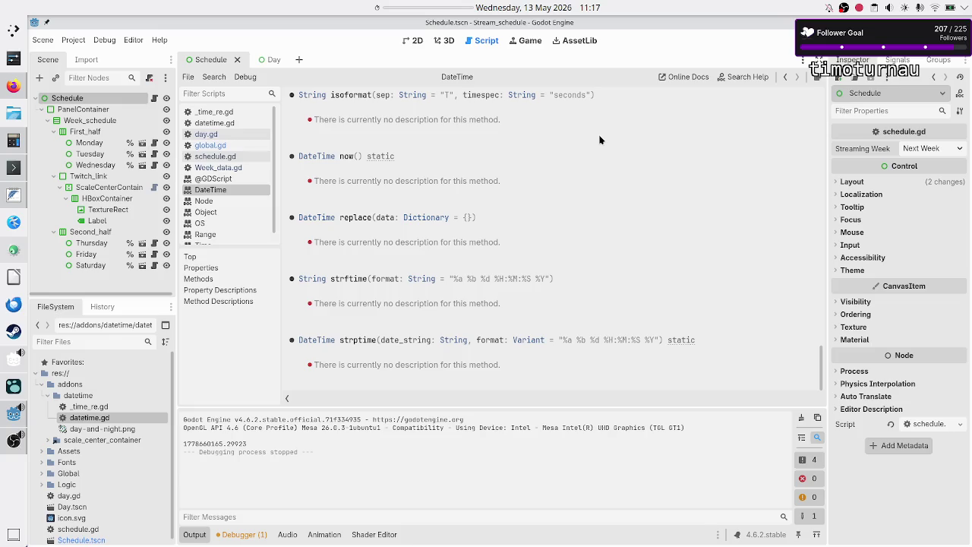
pyautogui.scroll(15, 643, 141)
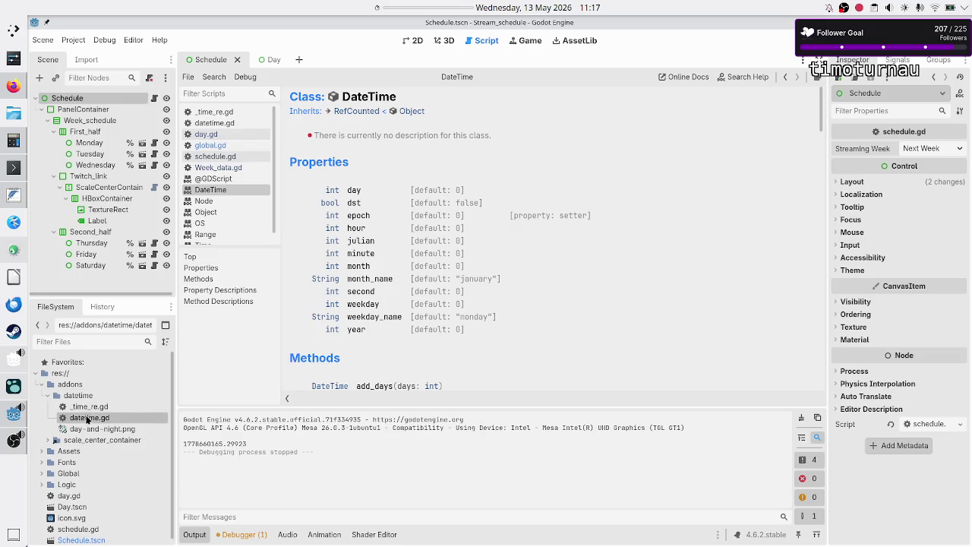
pyautogui.doubleClick(82, 420)
pyautogui.click(496, 285)
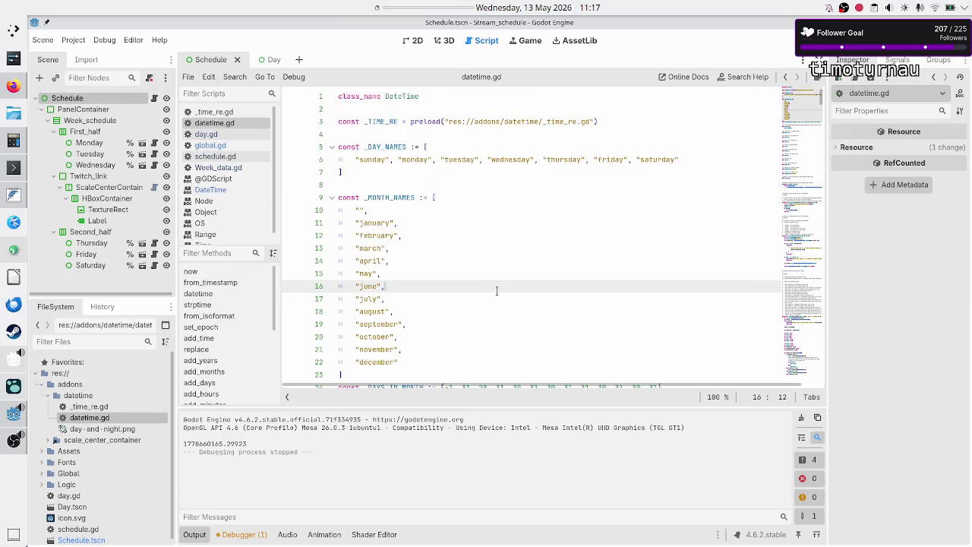
# Find strftime in datetime.gd and scroll through its doc comment listing tokens like %a, %d, %B, %Y, %j
pyautogui.hotkey('ctrl', 'f')
pyautogui.write('s')
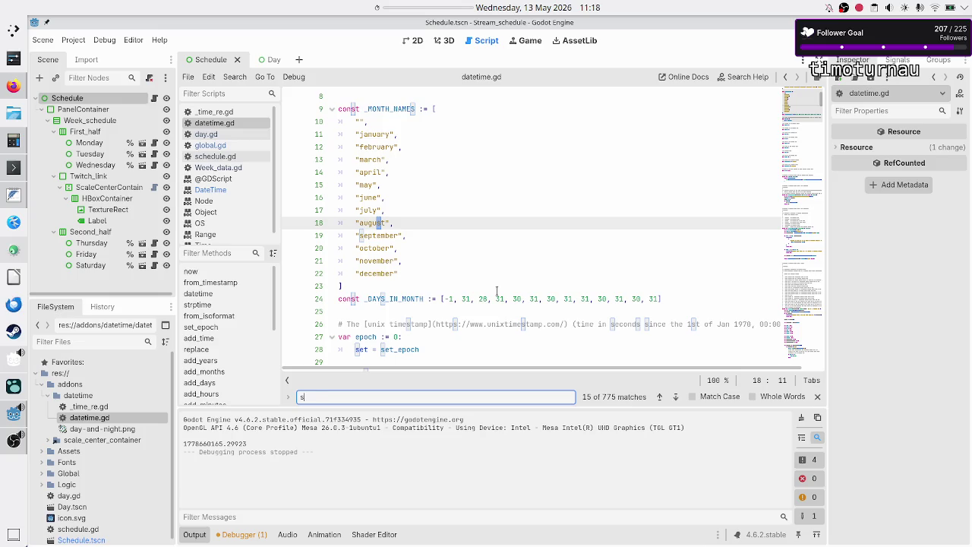
pyautogui.write('trftime')
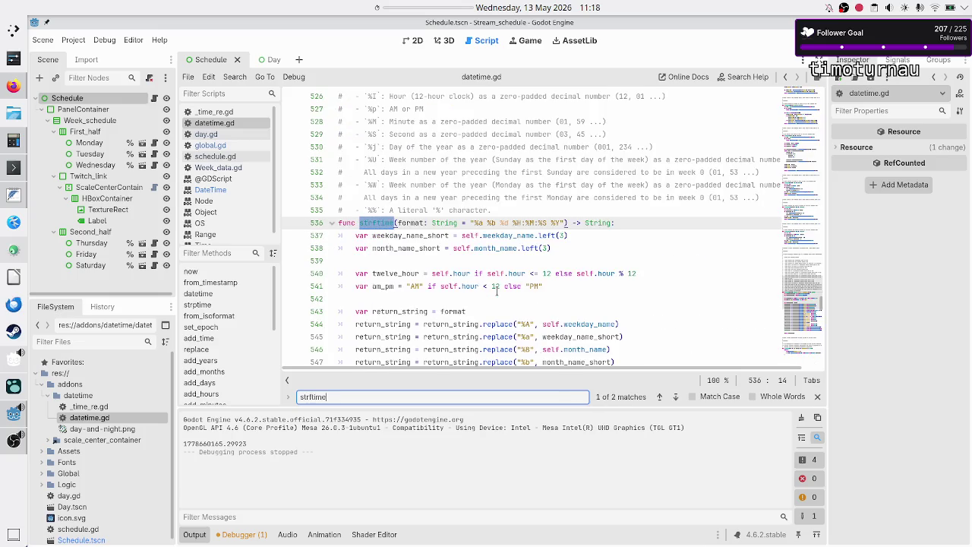
pyautogui.scroll(5, 553, 221)
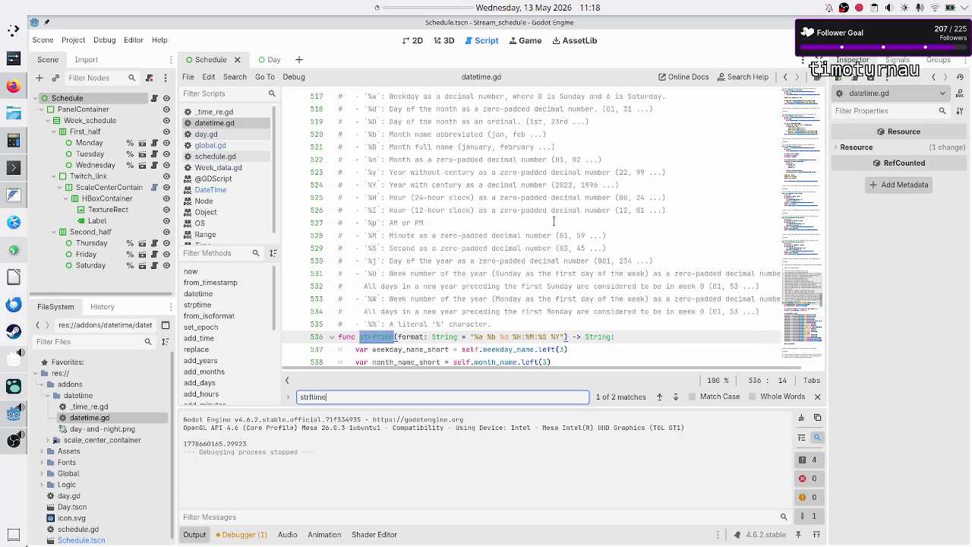
pyautogui.scroll(2, 553, 221)
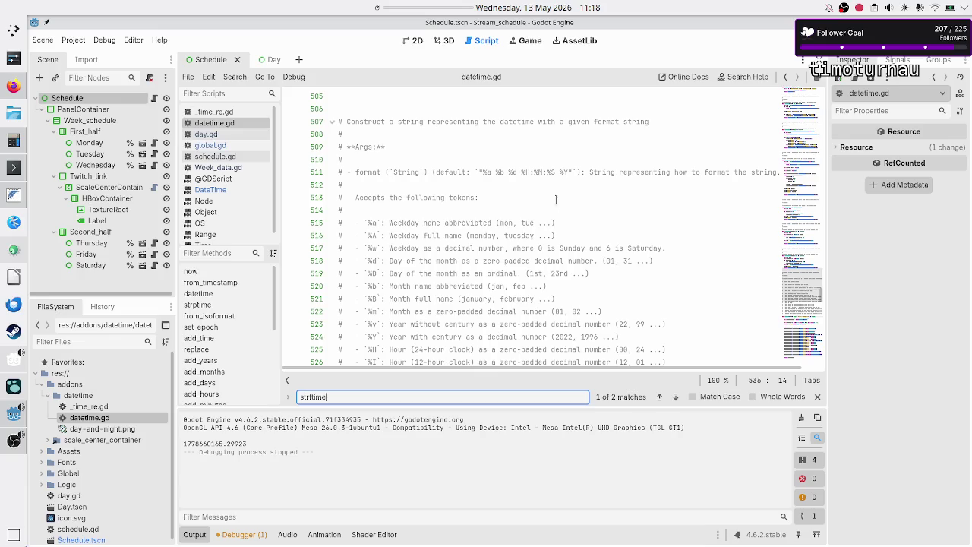
pyautogui.hscroll(1, 560, 182)
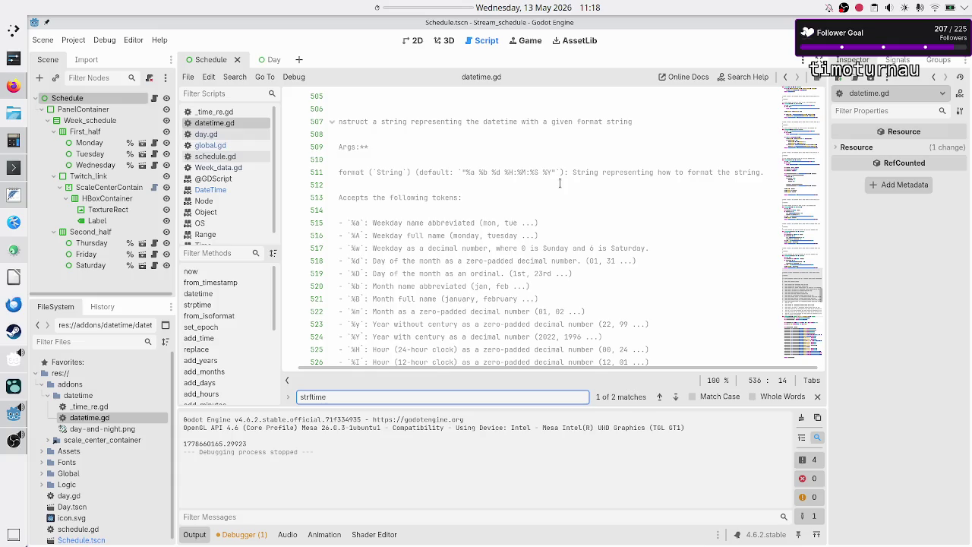
pyautogui.scroll(-3, 484, 202)
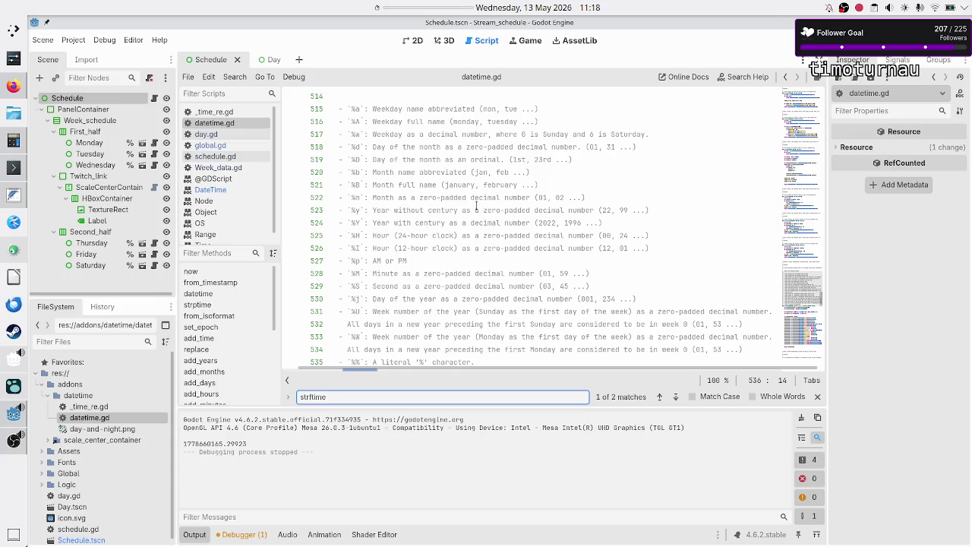
pyautogui.scroll(-3, 476, 205)
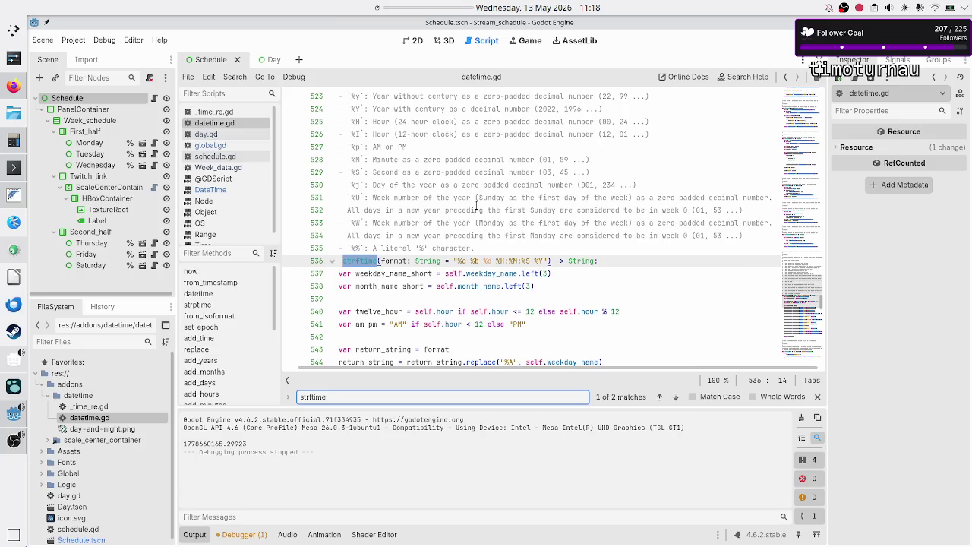
pyautogui.scroll(1, 476, 205)
pyautogui.scroll(1, 476, 205)
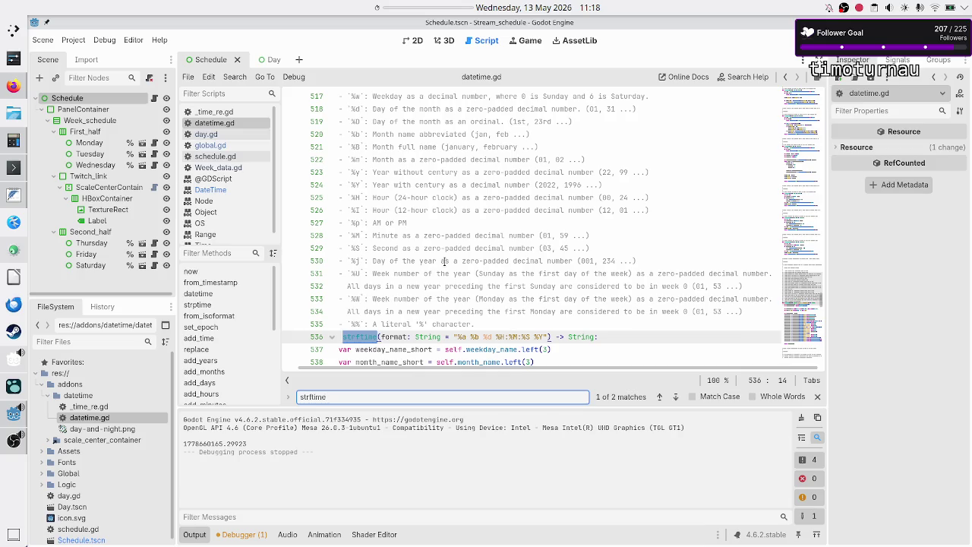
pyautogui.scroll(2, 457, 162)
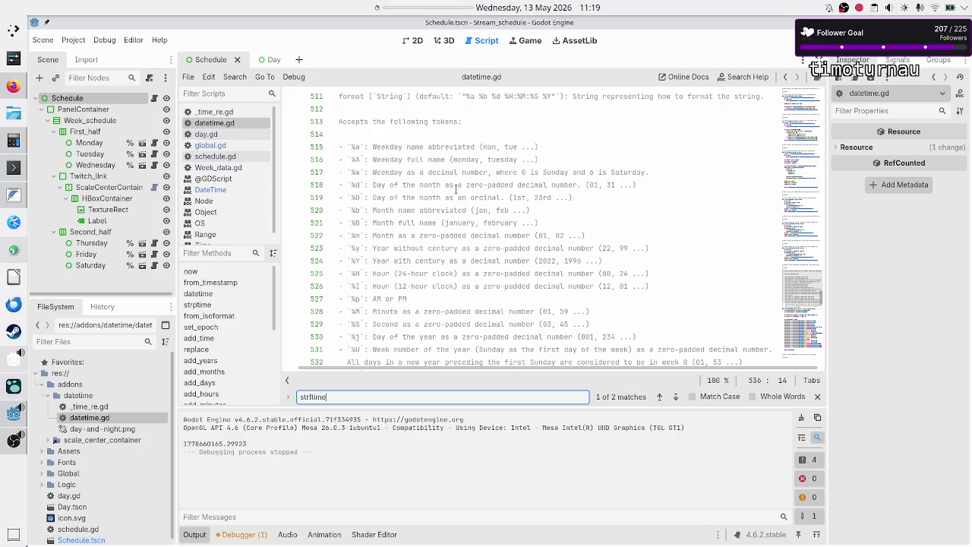
pyautogui.scroll(-1, 545, 217)
pyautogui.scroll(6, 489, 222)
pyautogui.scroll(-1, 488, 221)
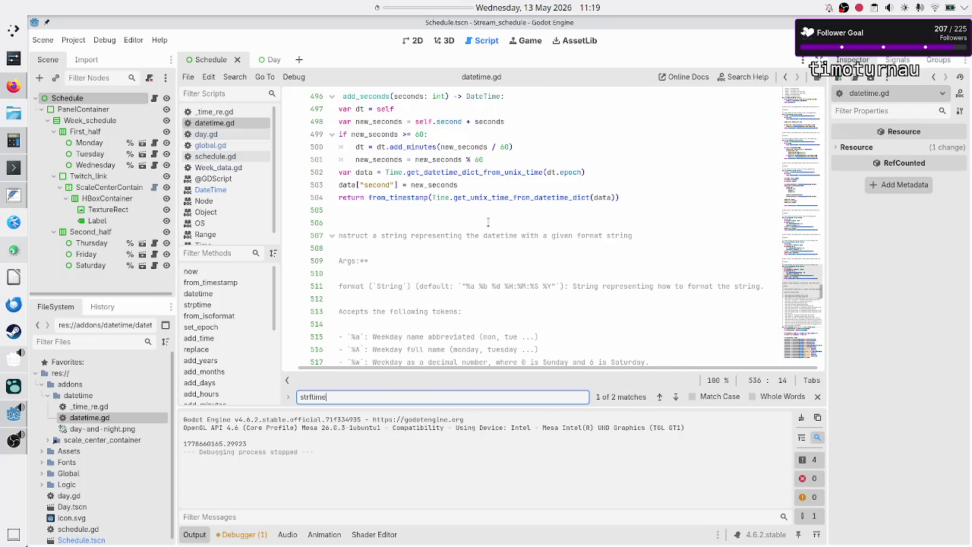
pyautogui.hotkey('alt', 'Tab')
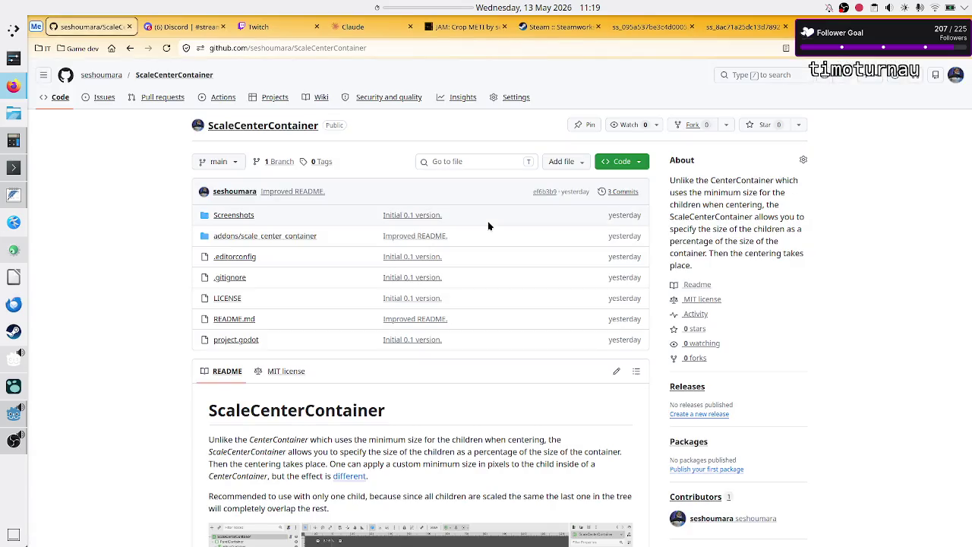
# In Konsole, open the date man page at its ISO 8601 option, then return to Firefox
pyautogui.hotkey('alt', 'Tab')
pyautogui.write('man date')
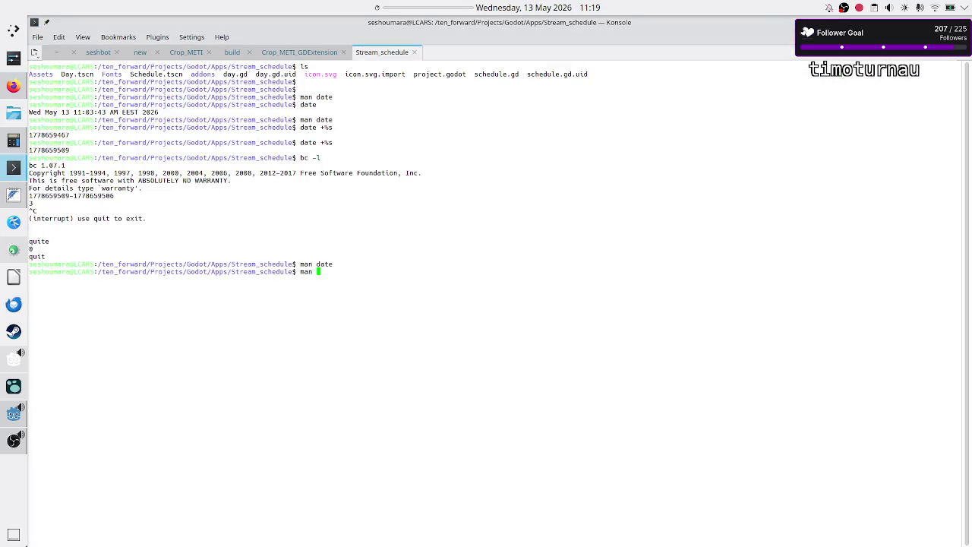
pyautogui.press('Return')
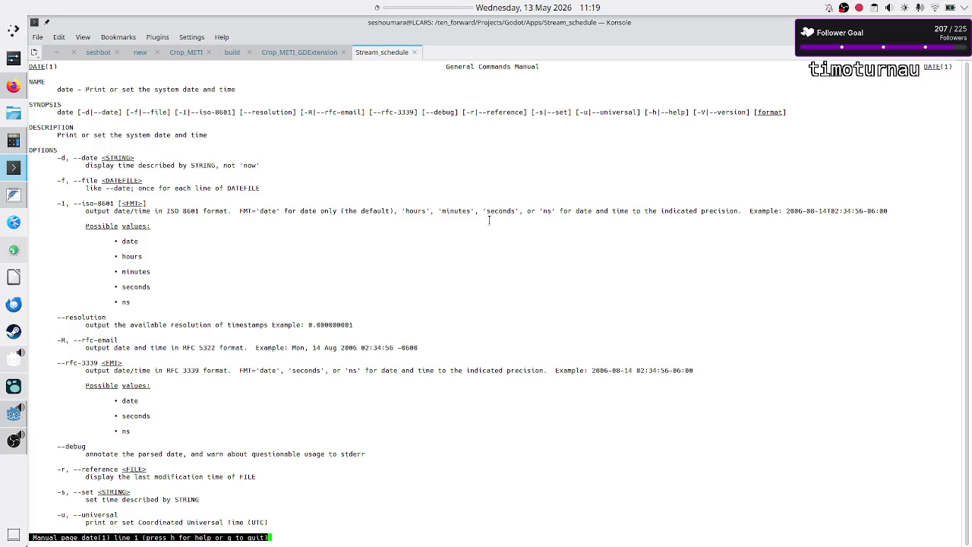
pyautogui.write('/ISO')
pyautogui.press('Return')
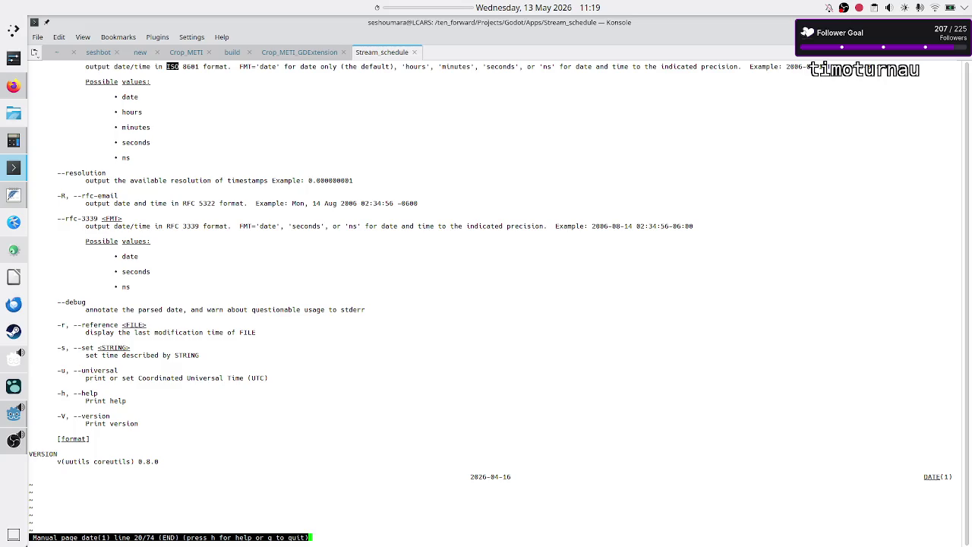
pyautogui.hotkey('alt', 'Tab')
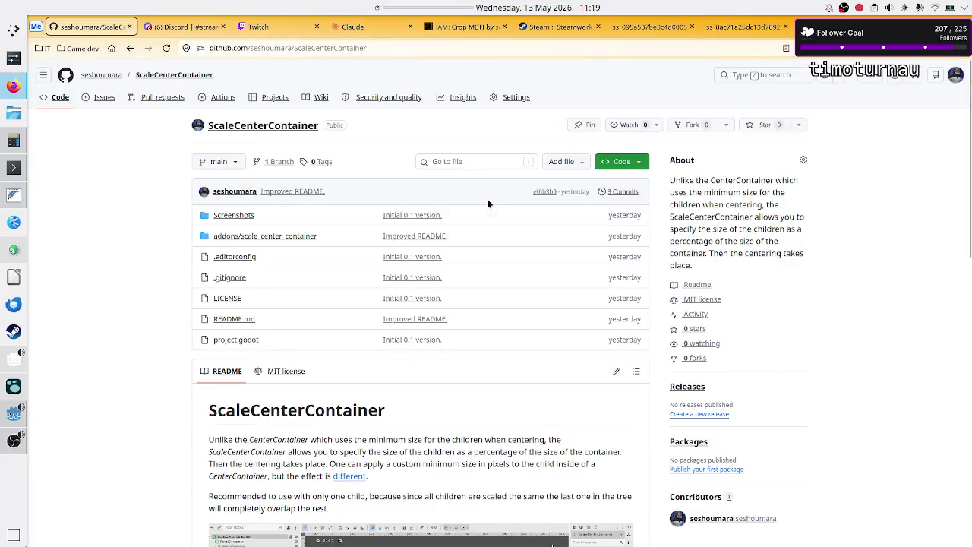
# In a new tab, open the godot-datetime repository from the Game dev bookmarks
pyautogui.click(843, 26)
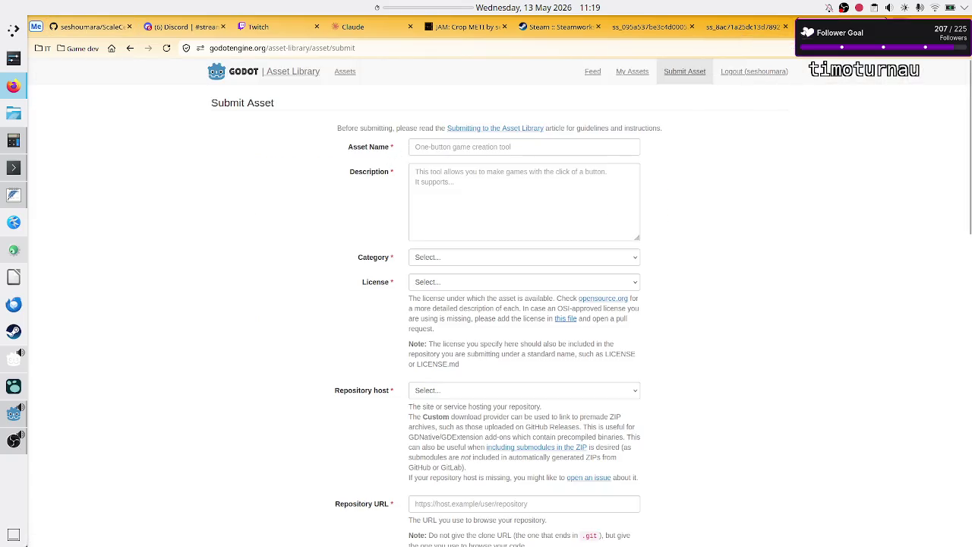
pyautogui.hotkey('ctrl', 't')
pyautogui.click(89, 48)
pyautogui.scroll(-3, 148, 225)
pyautogui.scroll(-2, 148, 225)
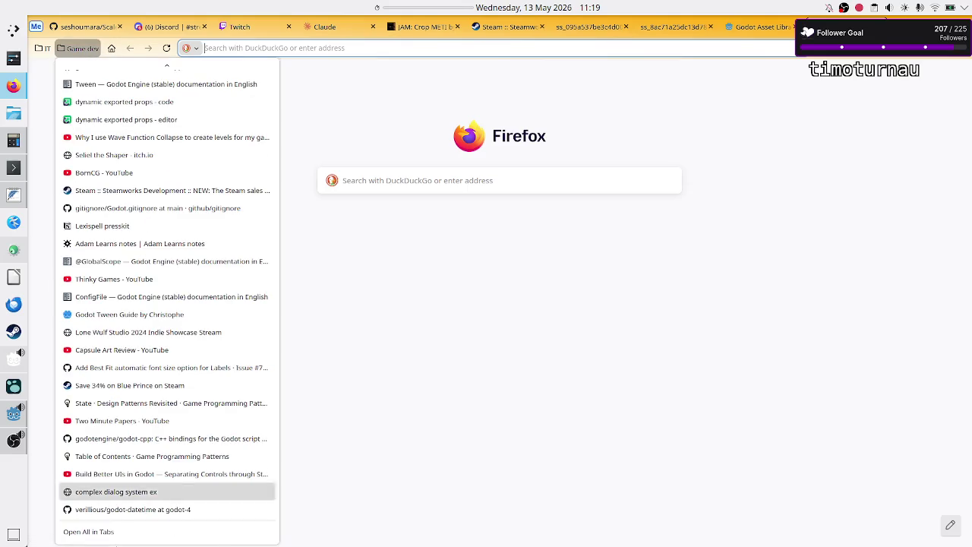
pyautogui.click(143, 510)
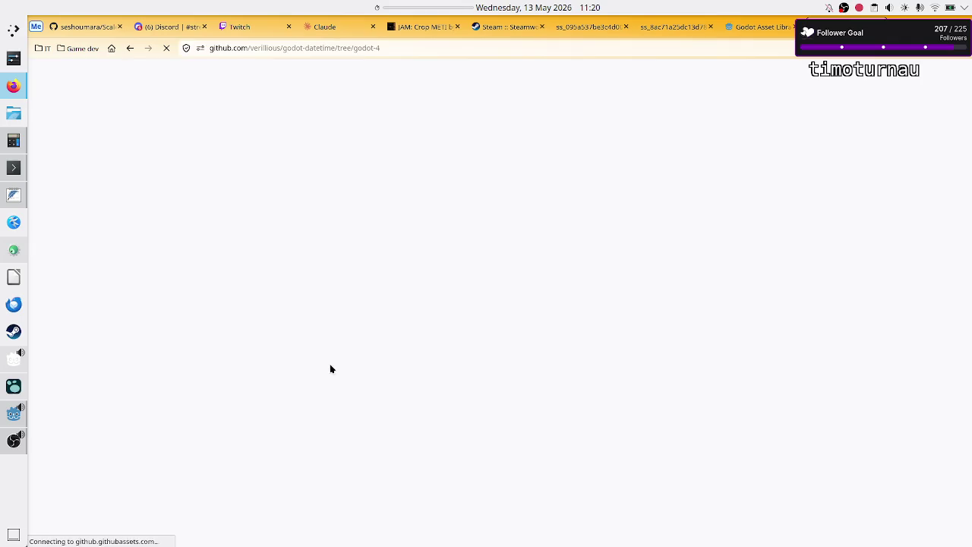
# Open the DateTime API documentation and search the page for 'ISO'
pyautogui.scroll(-5, 189, 313)
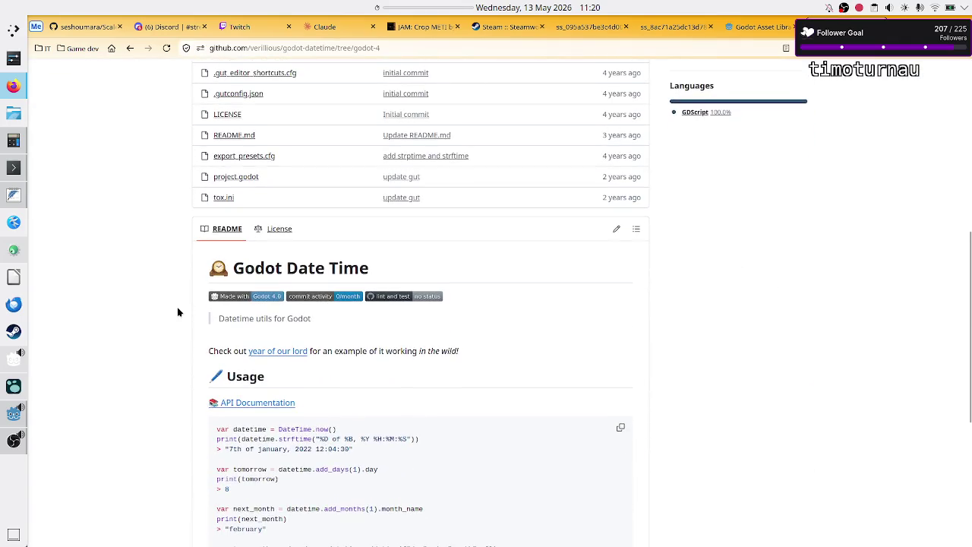
pyautogui.click(253, 403)
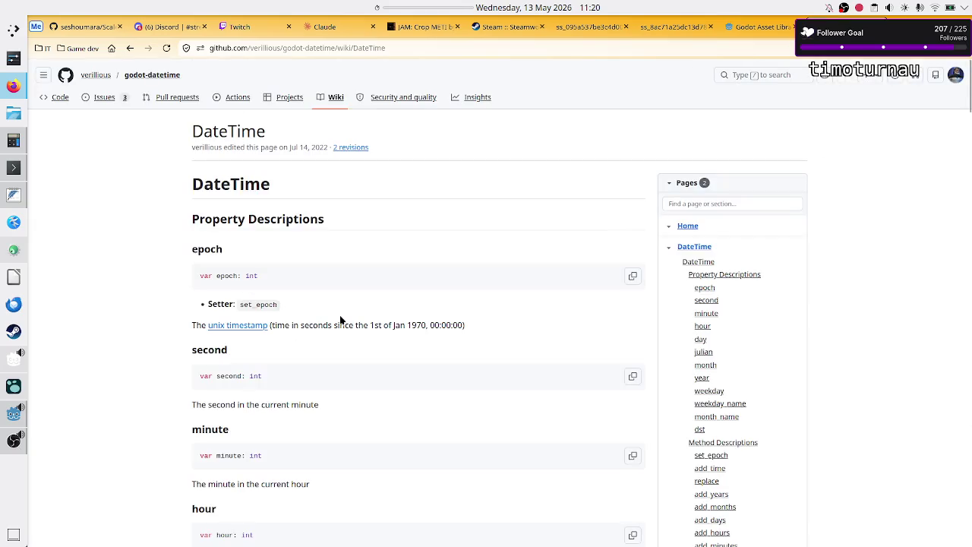
pyautogui.hotkey('ctrl', 'f')
pyautogui.write('ISO')
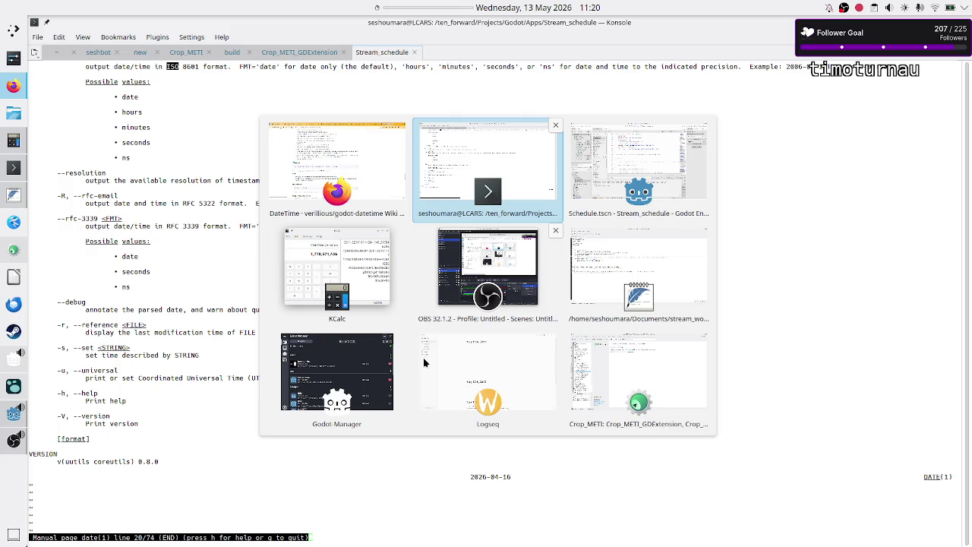
# Quit the date man page in Konsole and return to the DateTime docs in Firefox
pyautogui.press('Return')
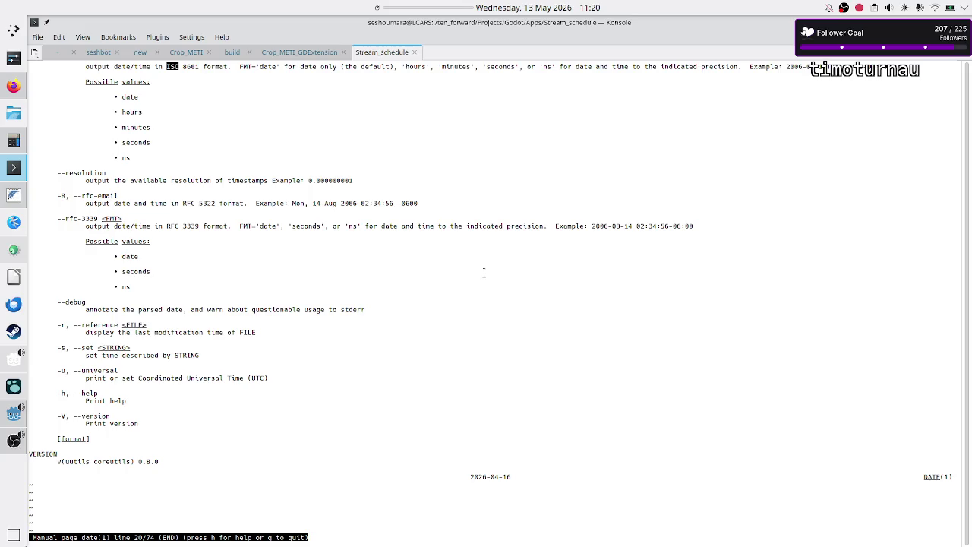
pyautogui.press('q')
pyautogui.hotkey('alt', 'Tab')
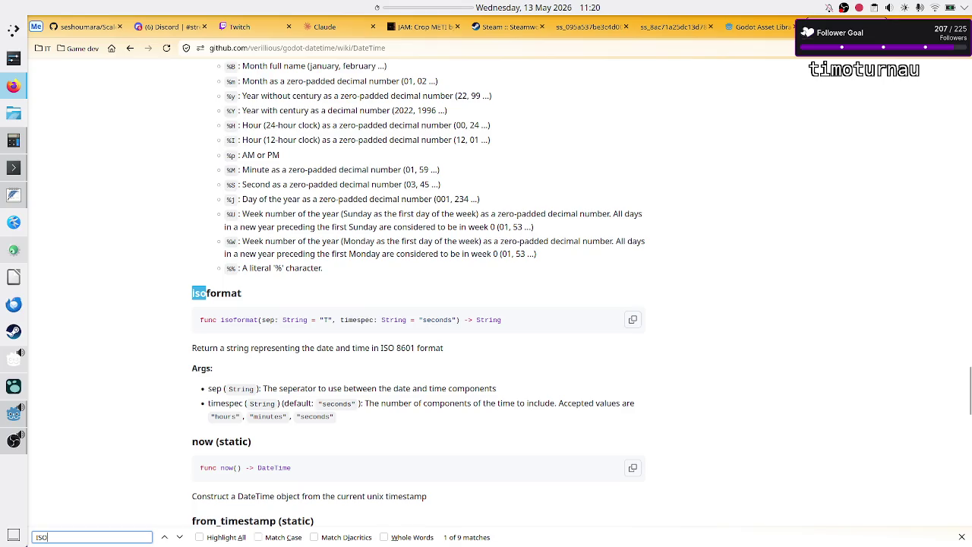
# Scroll up to the DateTime format token list (%a through %%) and highlight it for review
pyautogui.scroll(2, 316, 248)
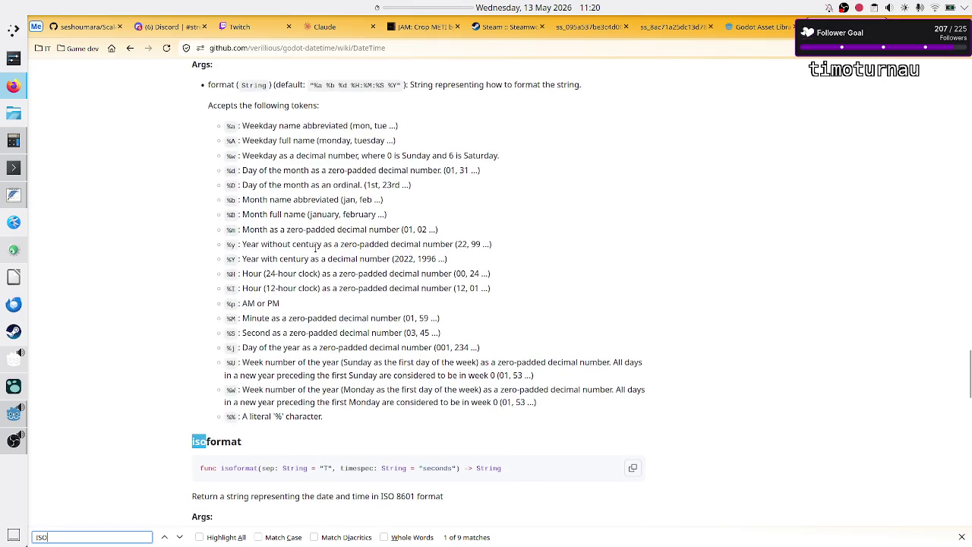
pyautogui.moveTo(226, 126)
pyautogui.mouseDown()
pyautogui.moveTo(292, 308)
pyautogui.moveTo(304, 404)
pyautogui.mouseUp()
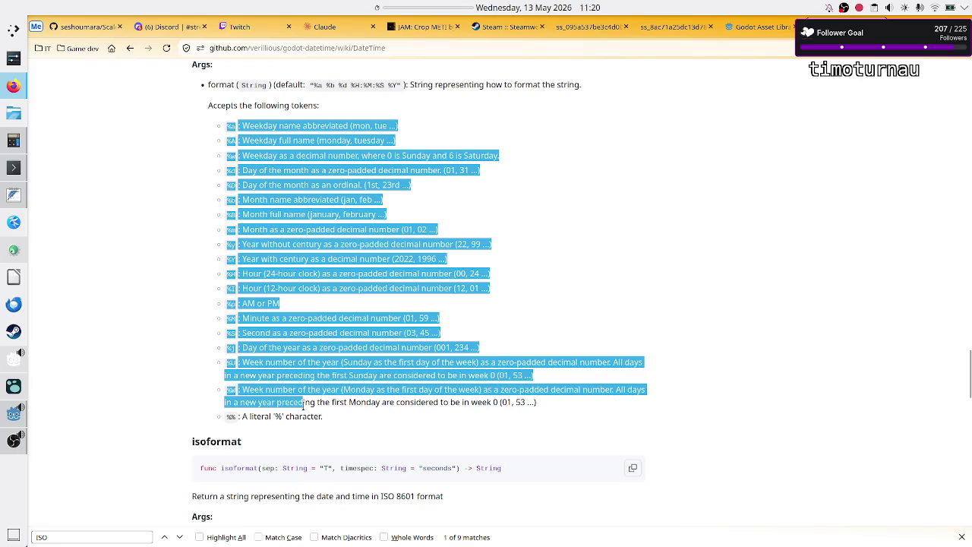
pyautogui.click(303, 404)
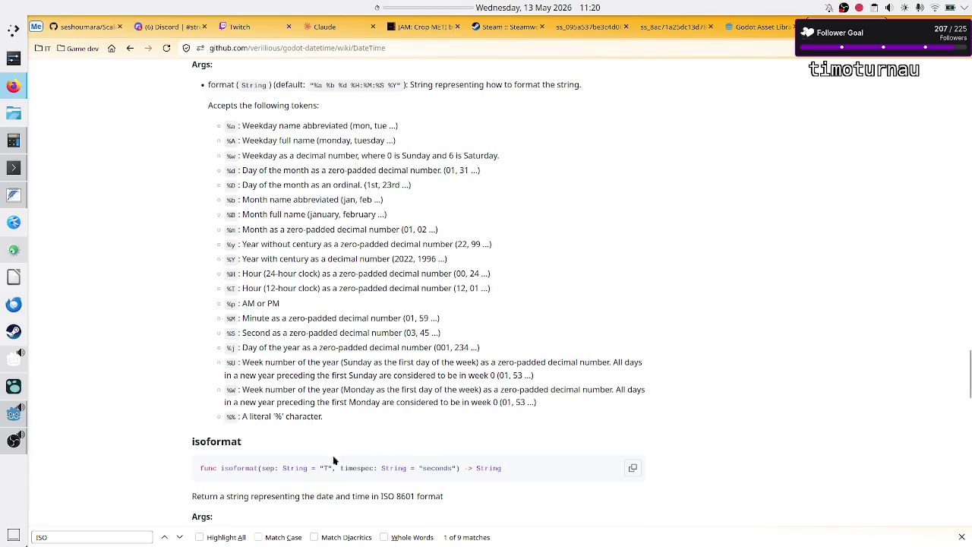
# Clear the 'ISO' search, close the find bar, and close the DateTime documentation tab
pyautogui.click(92, 534)
pyautogui.hotkey('ctrl', 'a')
pyautogui.press('BackSpace')
pyautogui.press('Escape')
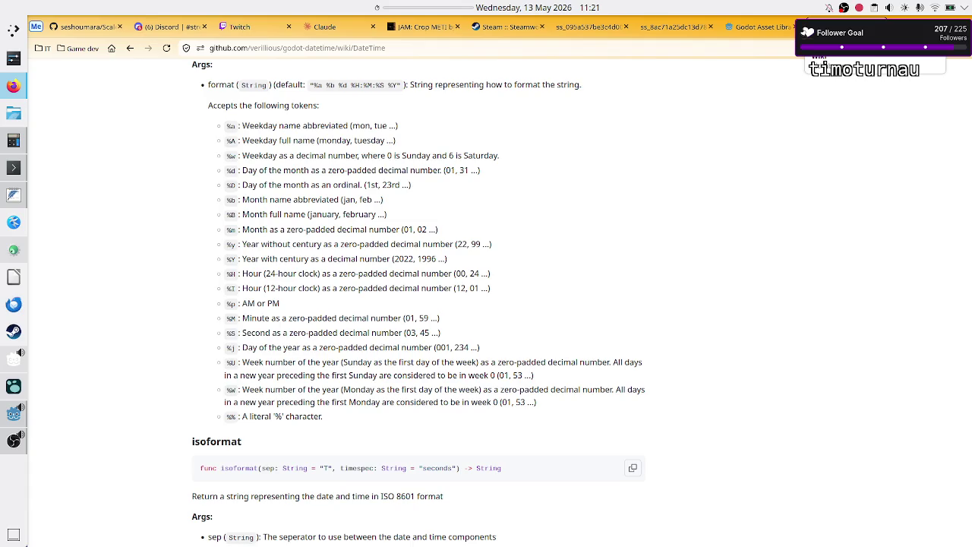
pyautogui.hotkey('ctrl', 'w')
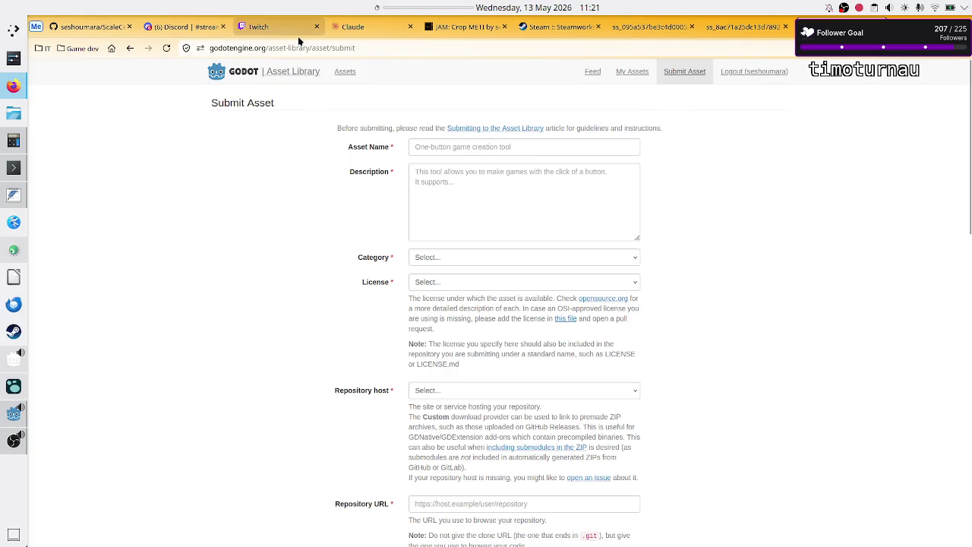
# Bring the Godot editor back to the front
pyautogui.click(95, 25)
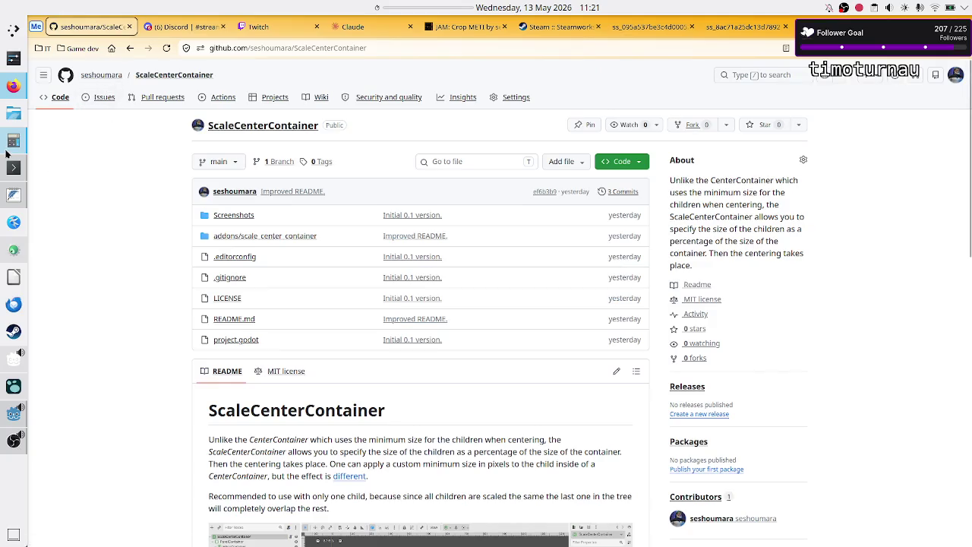
pyautogui.click(12, 167)
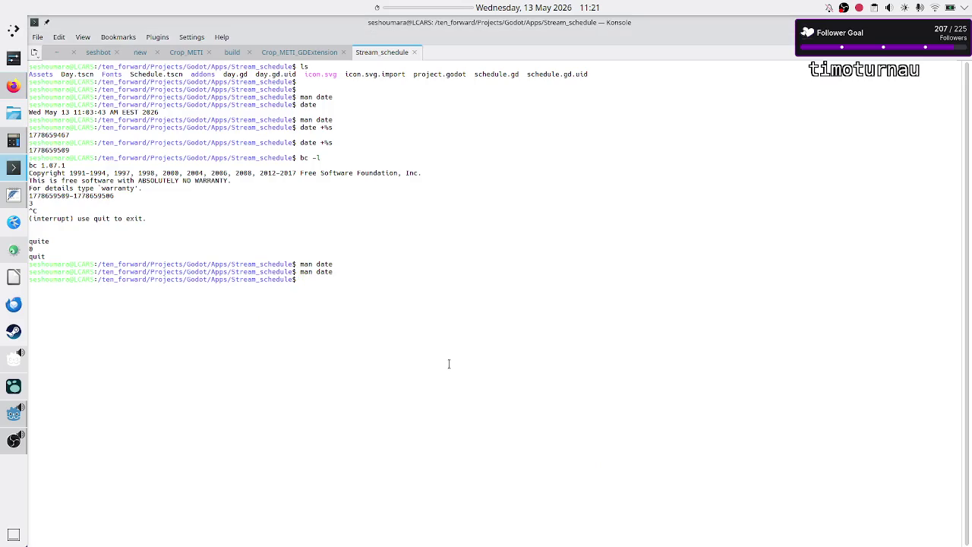
pyautogui.click(13, 414)
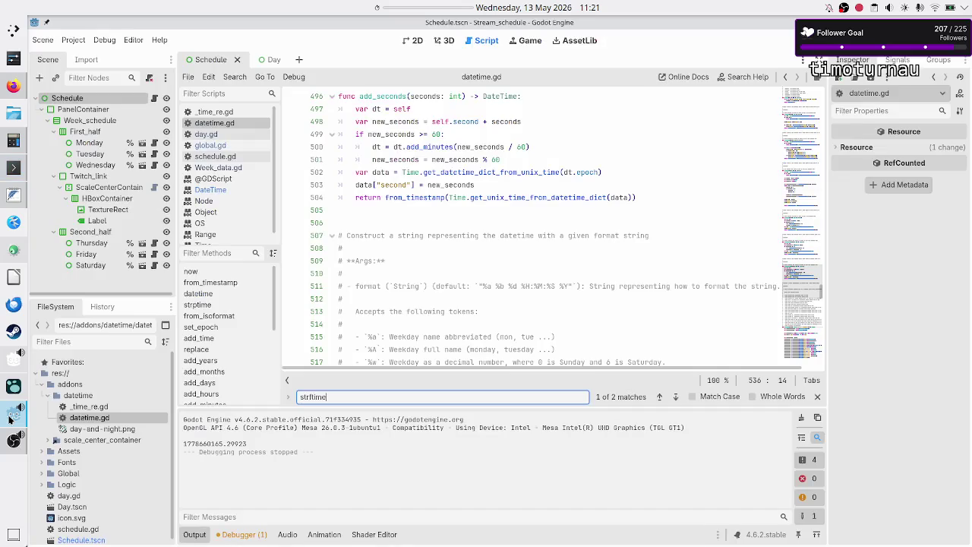
# Clear and close the strftime search, leaving the caret on line 512, then bring up stream_work.txt
pyautogui.doubleClick(367, 395)
pyautogui.press('BackSpace')
pyautogui.press('Escape')
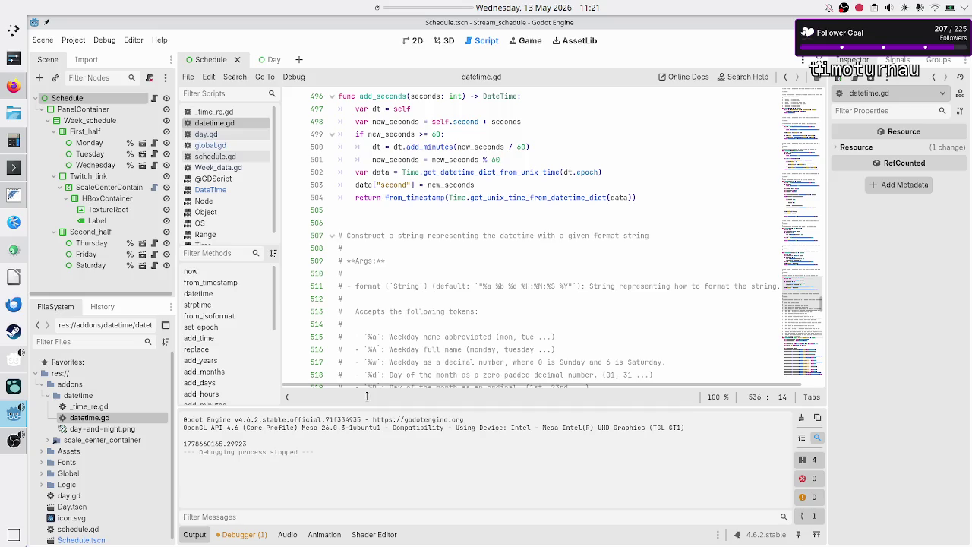
pyautogui.click(384, 304)
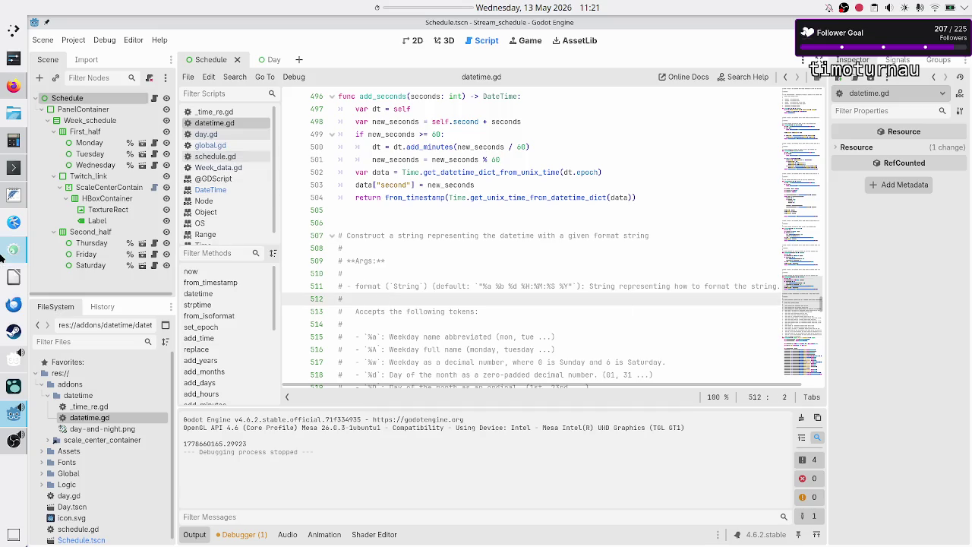
pyautogui.click(12, 199)
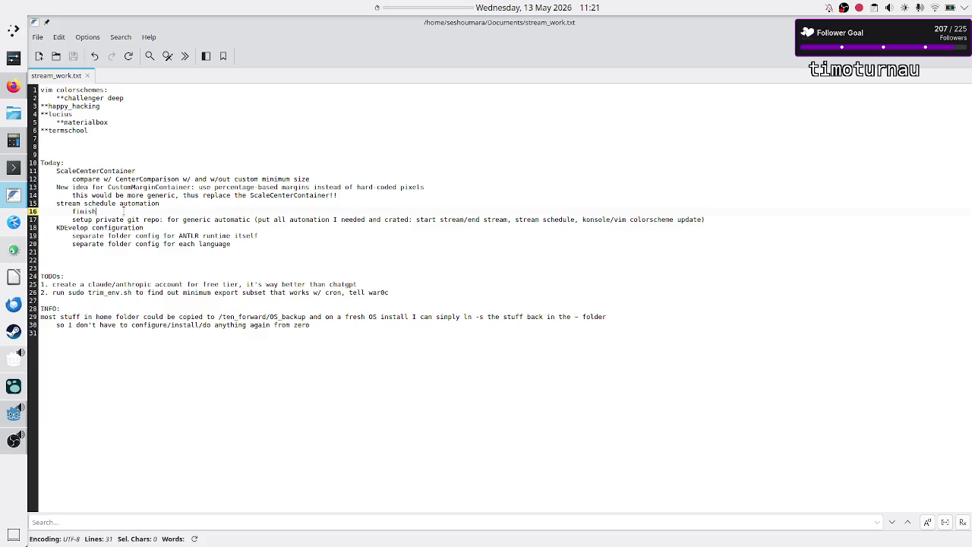
# Replace 'finish' on line 16 of the notes with 'automatic screenshot'
pyautogui.press('BackSpace')
pyautogui.press('BackSpace')
pyautogui.press('BackSpace')
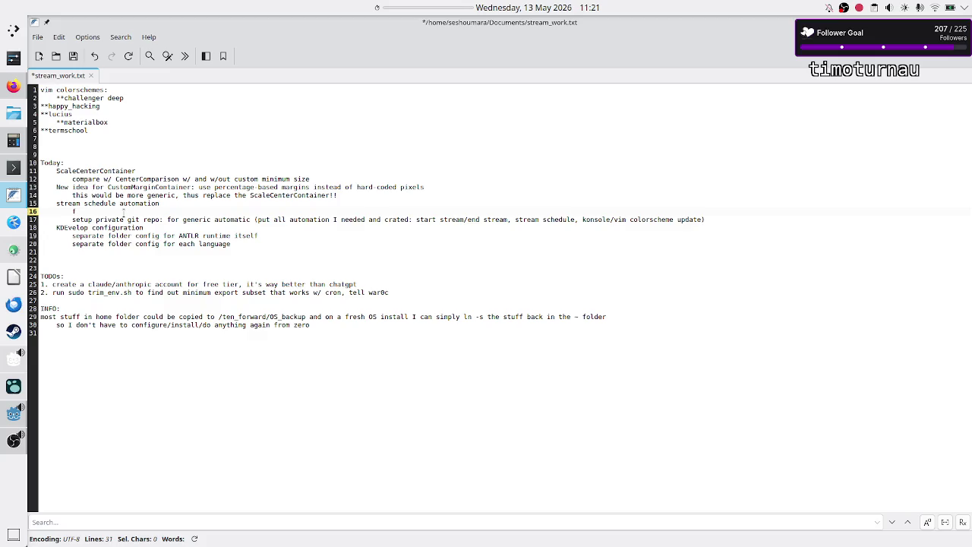
pyautogui.press('BackSpace')
pyautogui.write('sc')
pyautogui.press('BackSpace')
pyautogui.write('automatic screenshot')
pyautogui.press('Return')
# Add a note to post to Discord with auth key, channel, pinged role, message and screenshot
pyautogui.write('automatically')
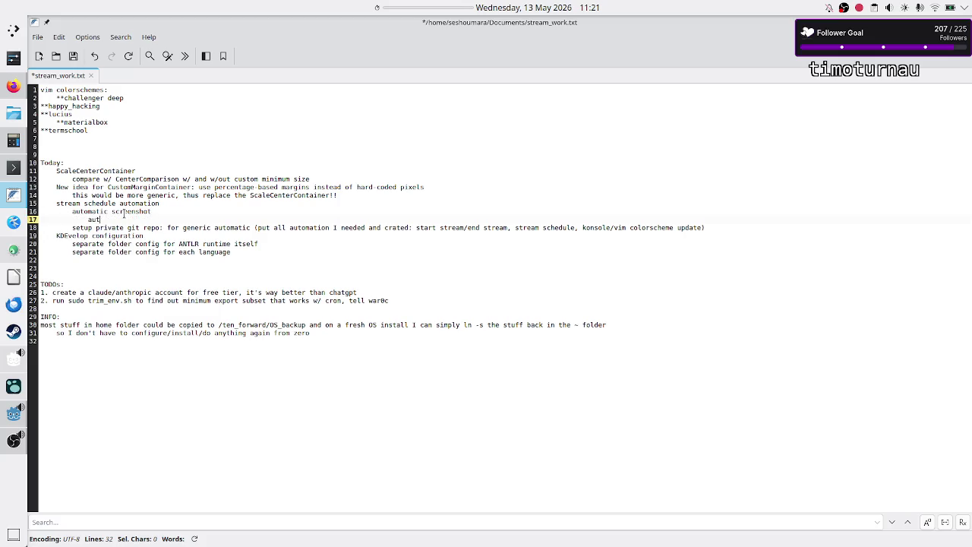
pyautogui.write(' post to disc')
pyautogui.write('ord')
pyautogui.press('BackSpace')
pyautogui.press('BackSpace')
pyautogui.press('BackSpace')
pyautogui.write('post to Dis')
pyautogui.write('cor')
pyautogui.write(' o')
pyautogui.write('uth key')
pyautogui.write('channel, ')
pyautogui.write('which')
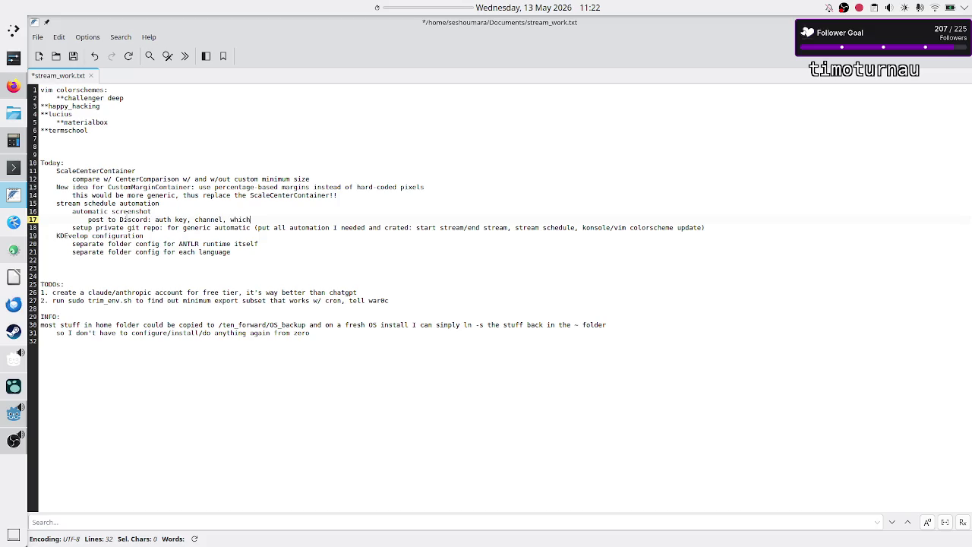
pyautogui.write(' role I')
pyautogui.write("'m pinging")
pyautogui.write(', the message, ')
pyautogui.write('the screensh')
pyautogui.write('ot')
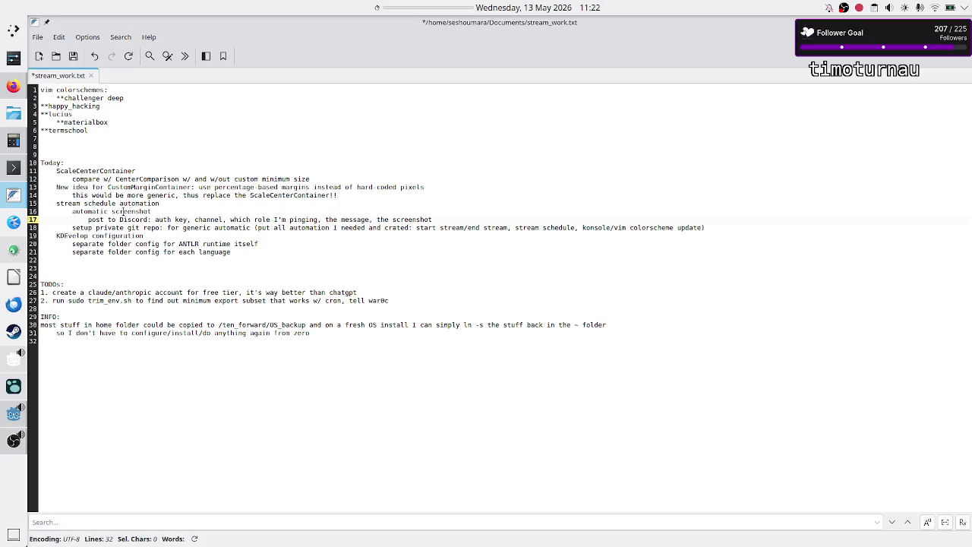
pyautogui.press('Home')
pyautogui.hotkey('shift', 'End')
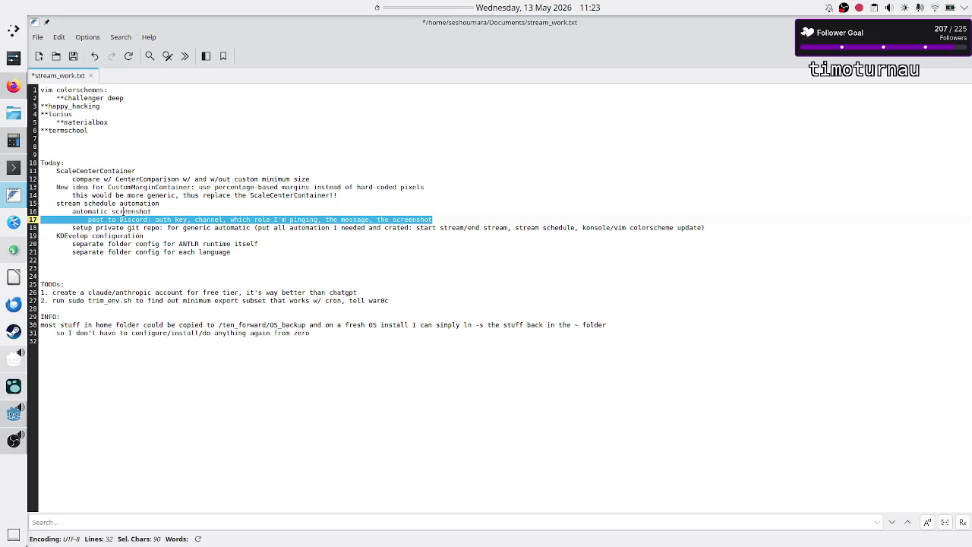
pyautogui.press('End')
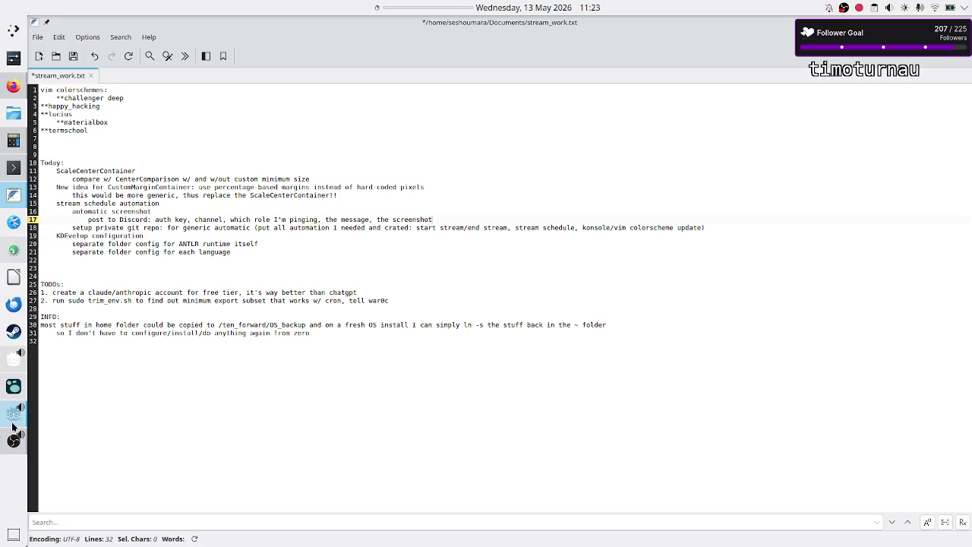
pyautogui.click(14, 416)
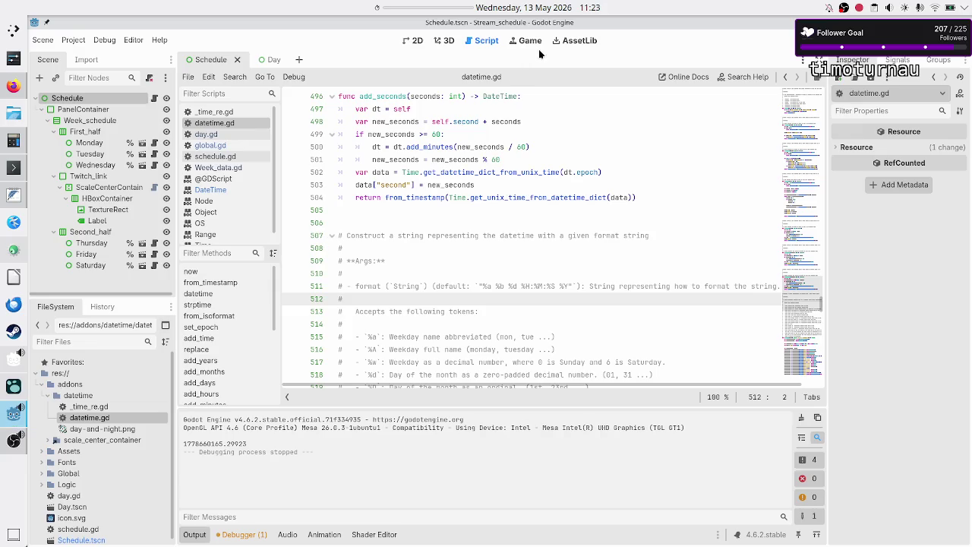
# Search the Asset Library for 'discord' add-ons, then clear the search to list all assets
pyautogui.click(570, 41)
pyautogui.press('BackSpace')
pyautogui.press('BackSpace')
pyautogui.press('BackSpace')
pyautogui.write('iscord')
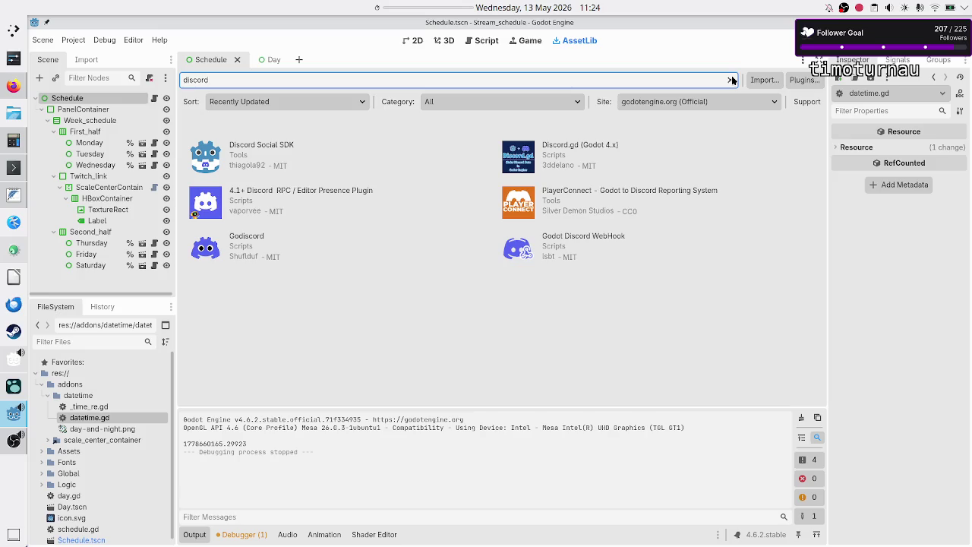
pyautogui.click(732, 80)
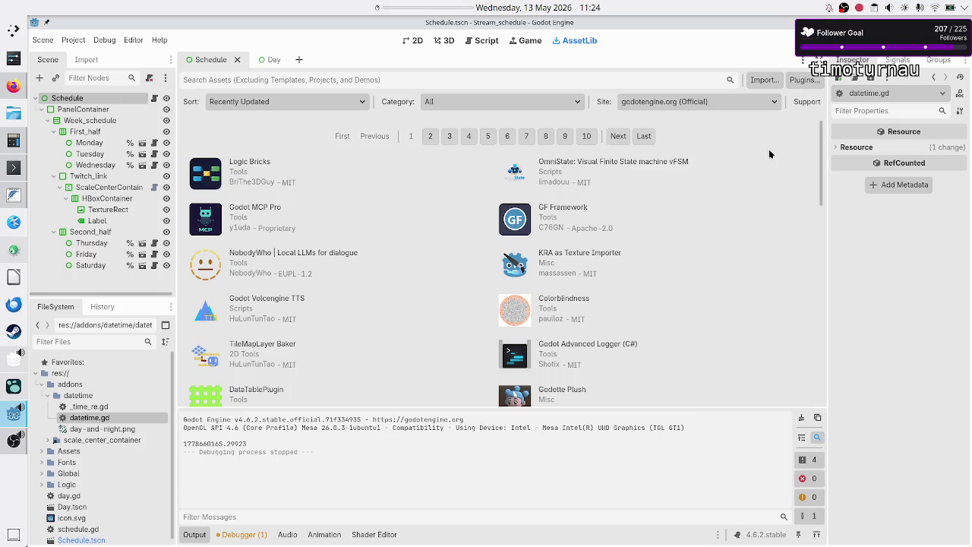
pyautogui.press('Print')
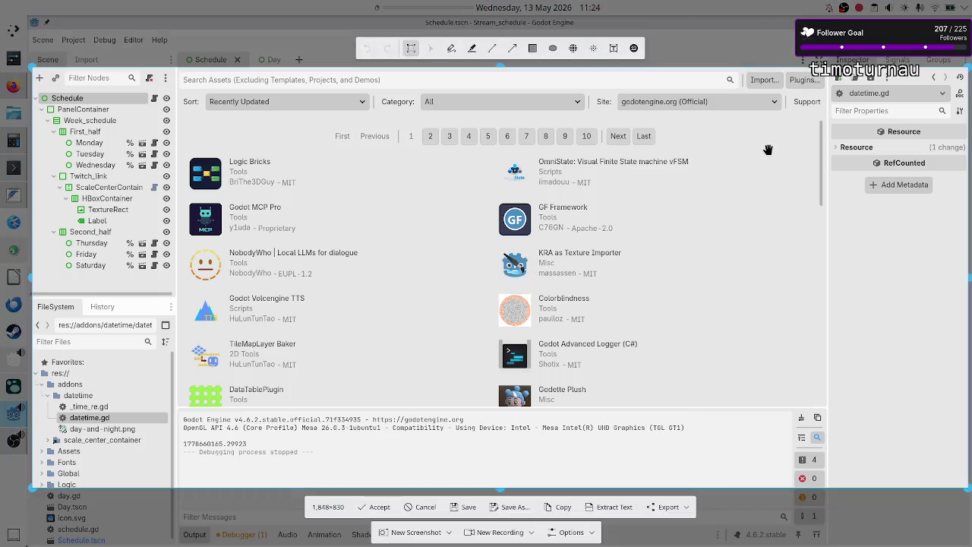
pyautogui.click(450, 532)
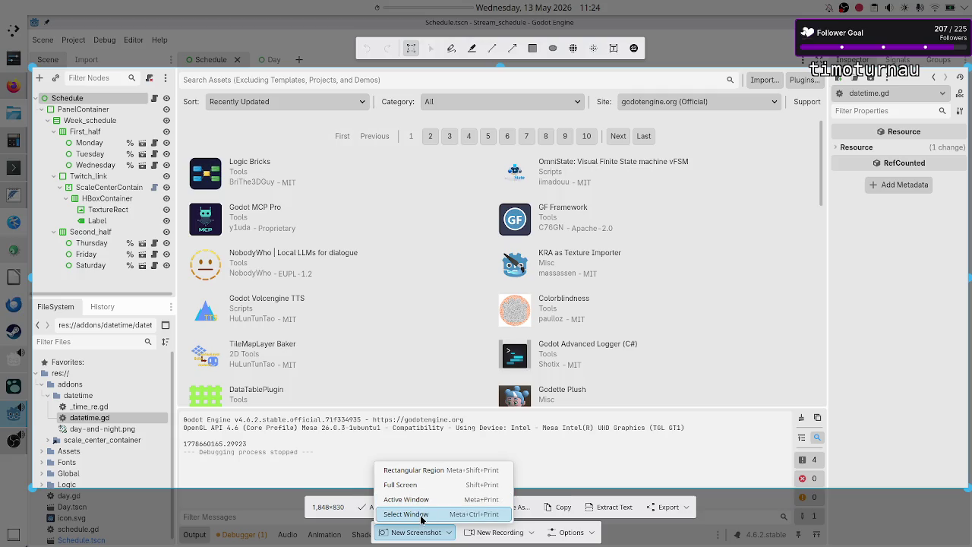
pyautogui.click(421, 516)
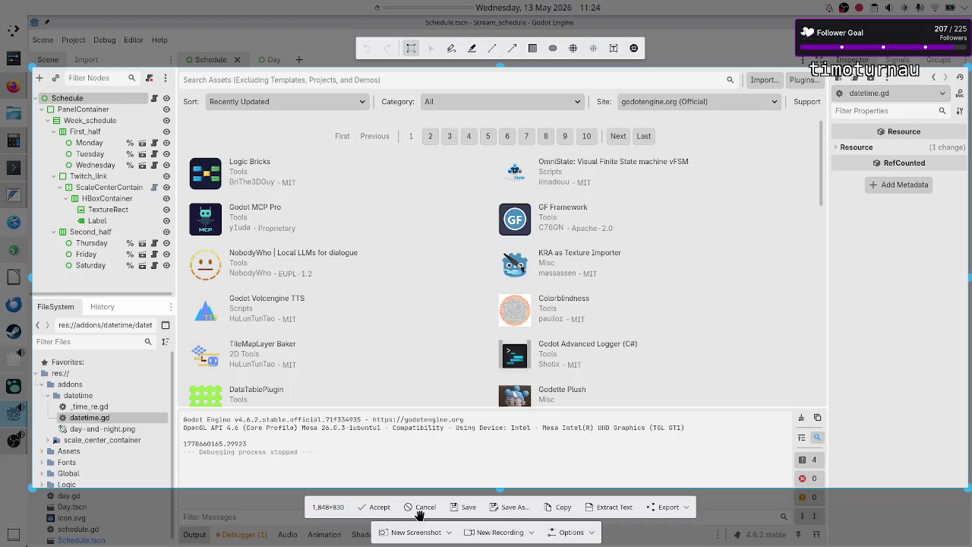
pyautogui.click(419, 514)
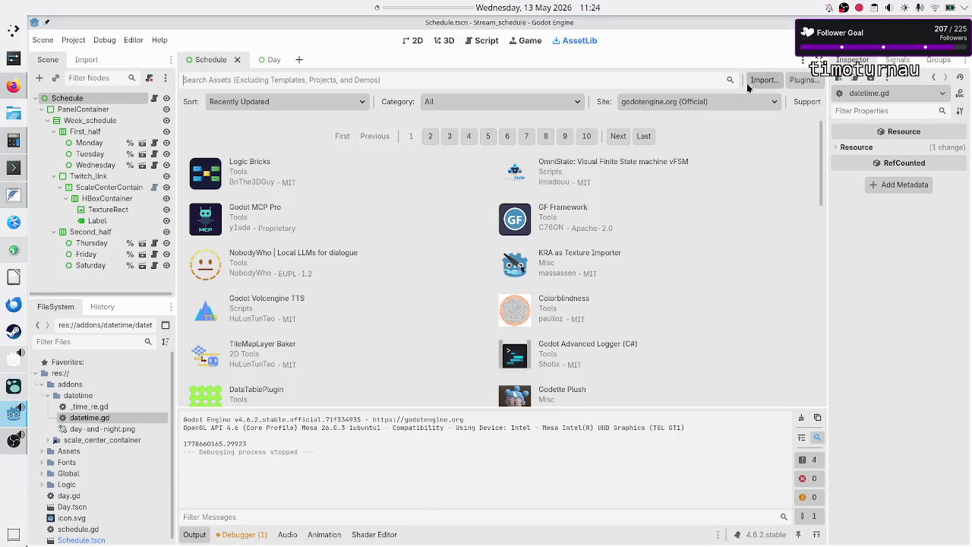
pyautogui.press('F5')
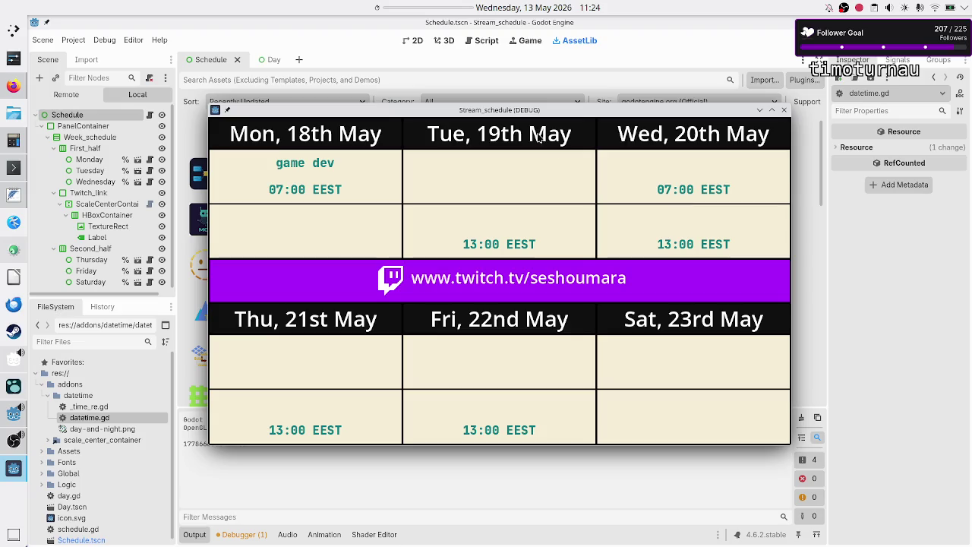
# Move the Stream_schedule preview window around, close it, and show the Schedule scene in 2D
pyautogui.moveTo(520, 110)
pyautogui.mouseDown()
pyautogui.moveTo(505, 153)
pyautogui.moveTo(572, 203)
pyautogui.mouseUp()
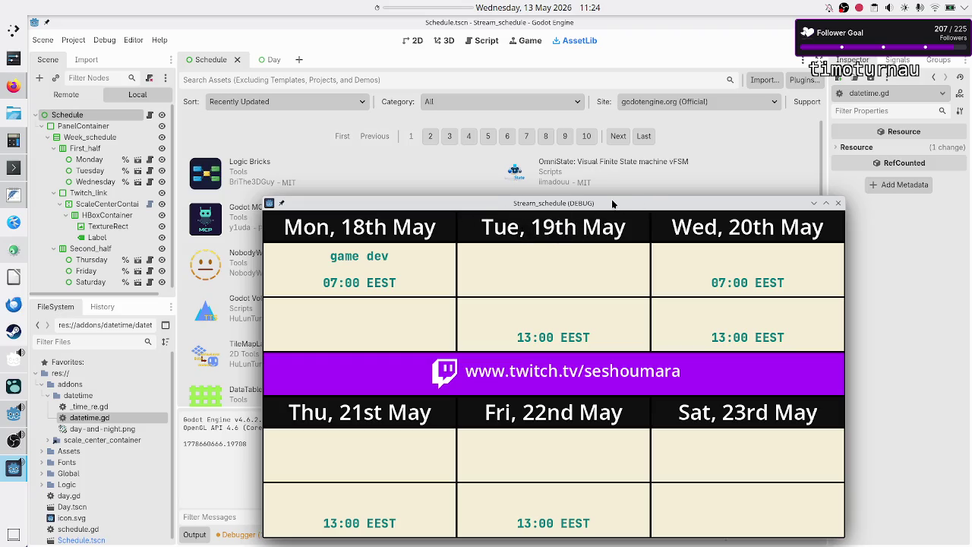
pyautogui.moveTo(612, 203)
pyautogui.mouseDown()
pyautogui.moveTo(558, 149)
pyautogui.moveTo(574, 163)
pyautogui.mouseUp()
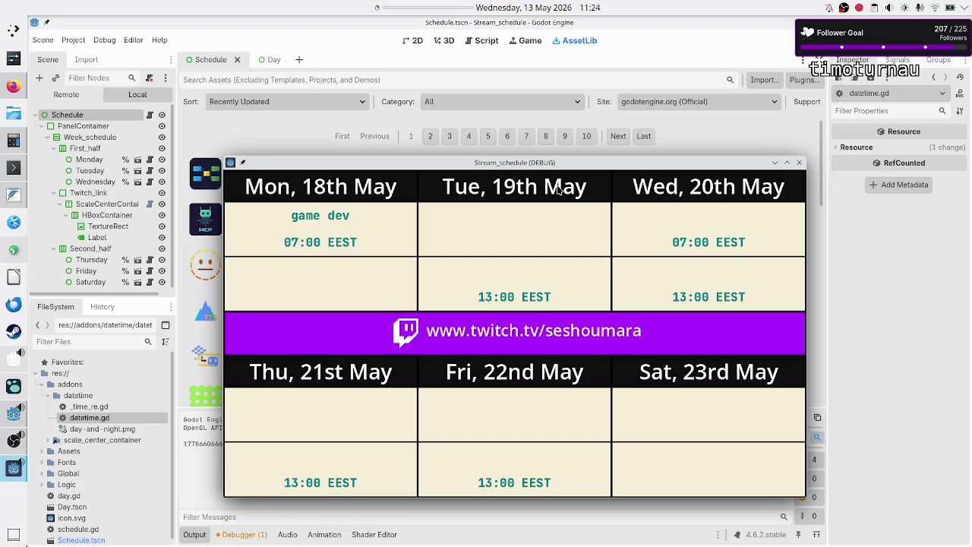
pyautogui.click(799, 163)
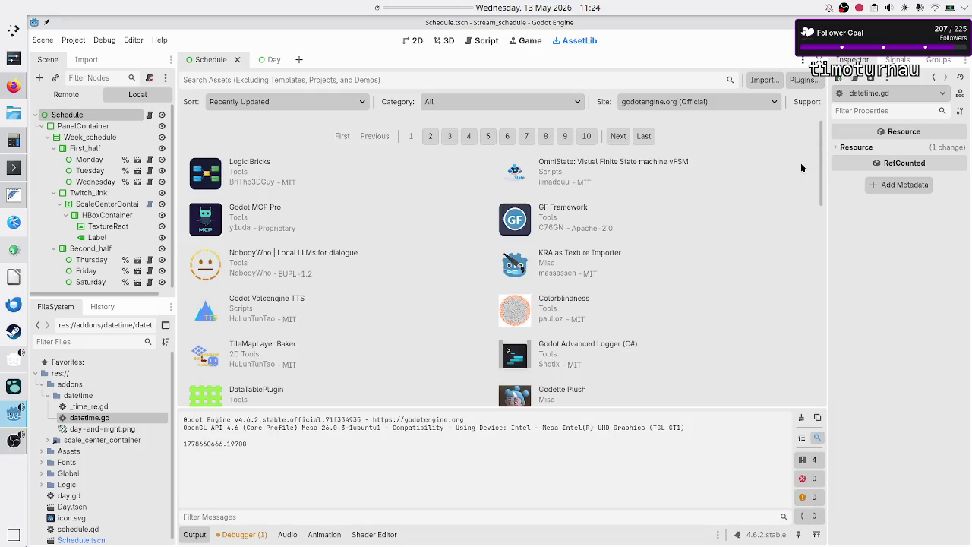
pyautogui.click(417, 41)
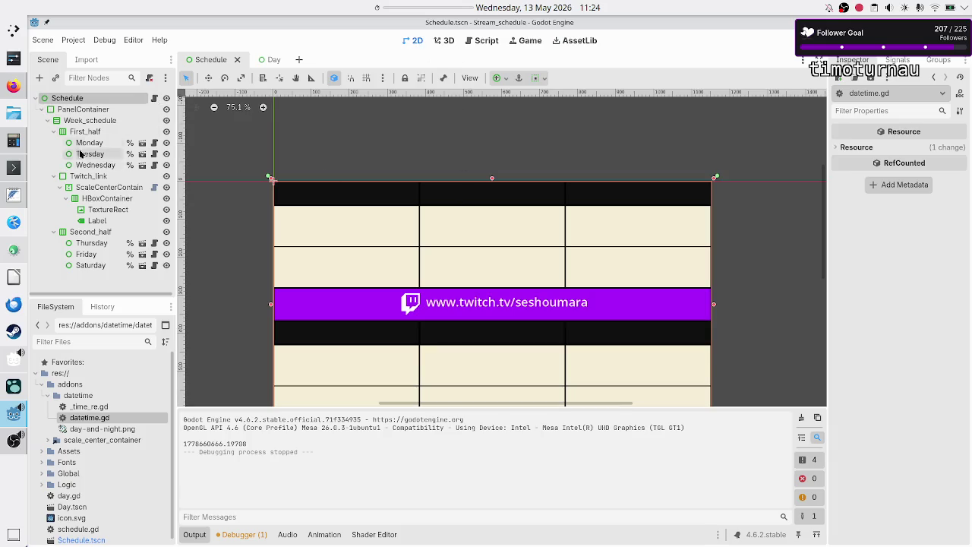
# Open schedule.gd from the Schedule node, place the caret on the line 26 Sunday check, then switch to Firefox
pyautogui.click(155, 99)
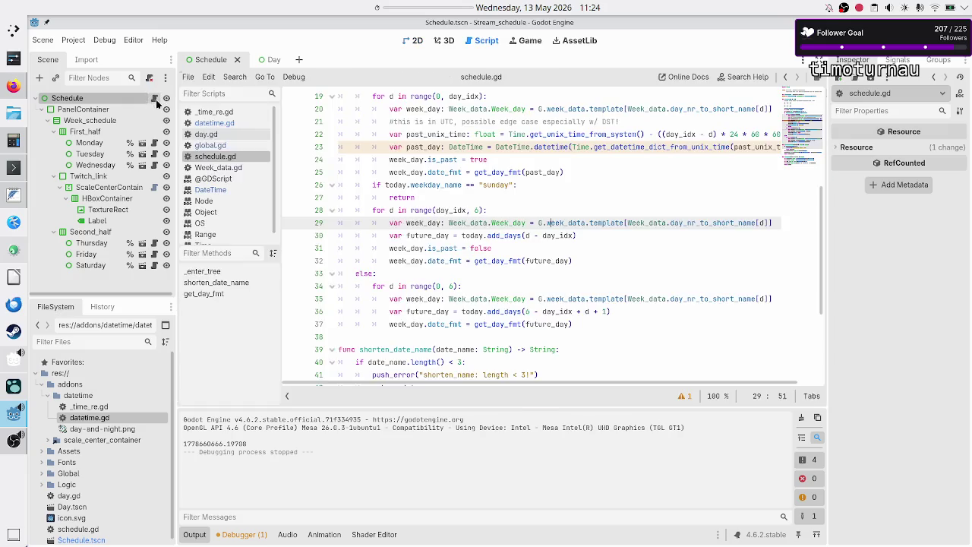
pyautogui.click(548, 185)
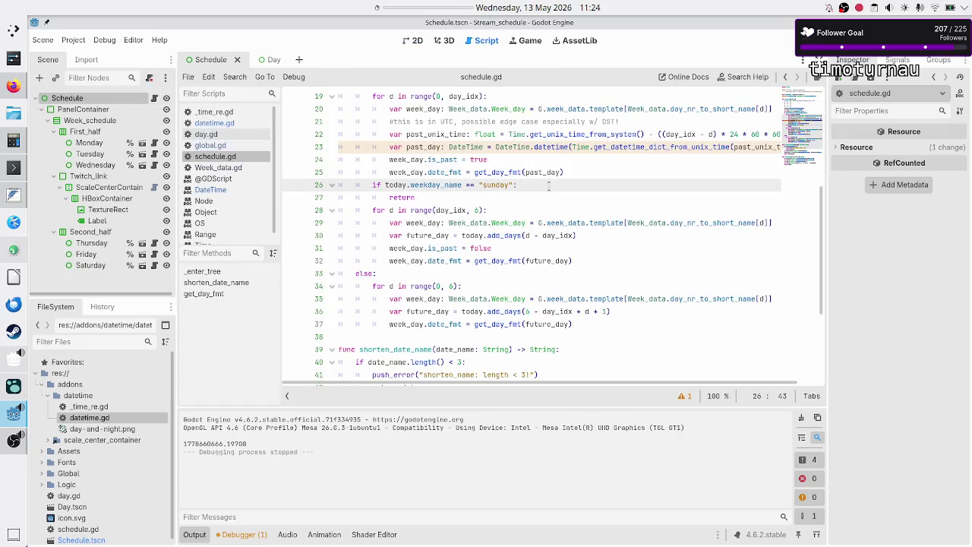
pyautogui.click(14, 86)
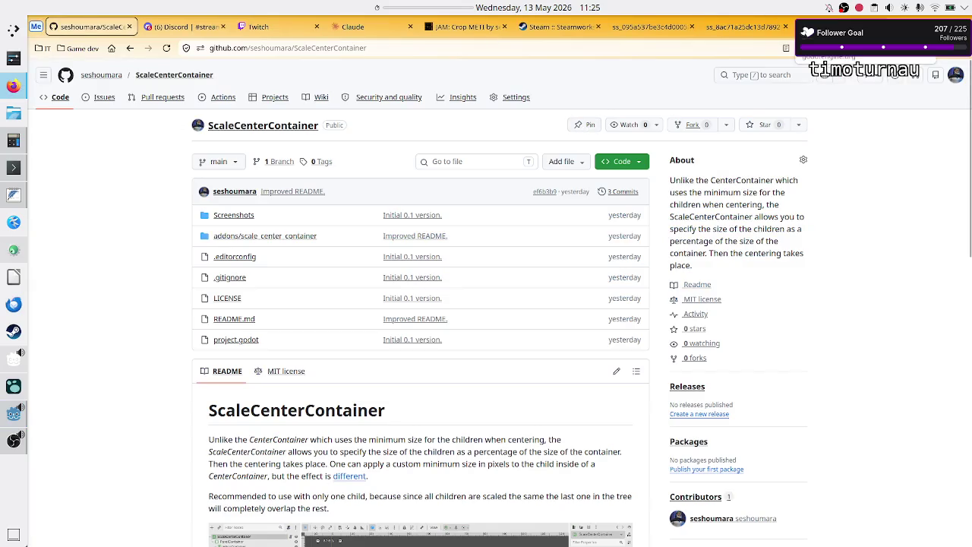
# In a new Firefox tab, search 'godot take screenshot of godot window'
pyautogui.hotkey('ctrl', 't')
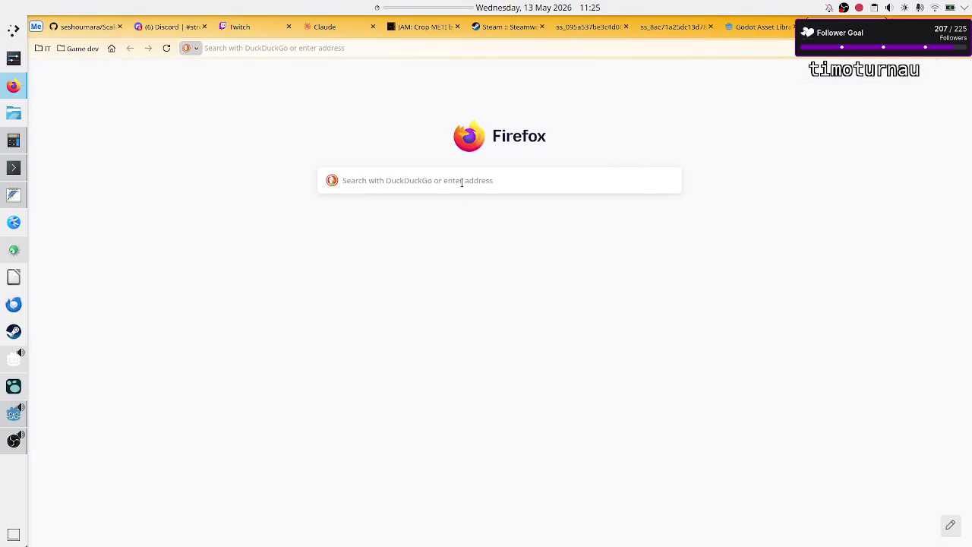
pyautogui.write('godot take screenshot of godot window')
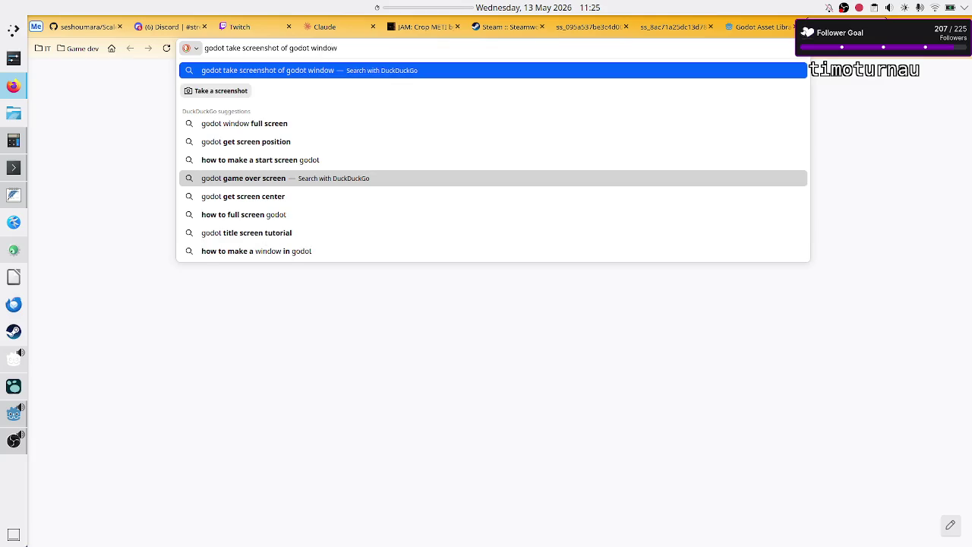
pyautogui.press('Return')
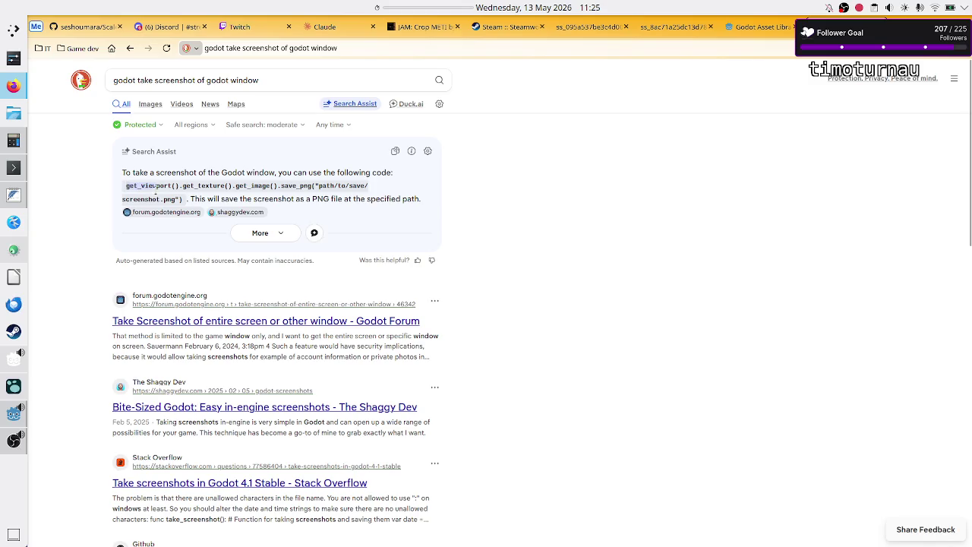
# Copy the suggested get_viewport().get_texture().get_image().save_png() code snippet
pyautogui.moveTo(157, 194); pyautogui.dragTo(183, 204)
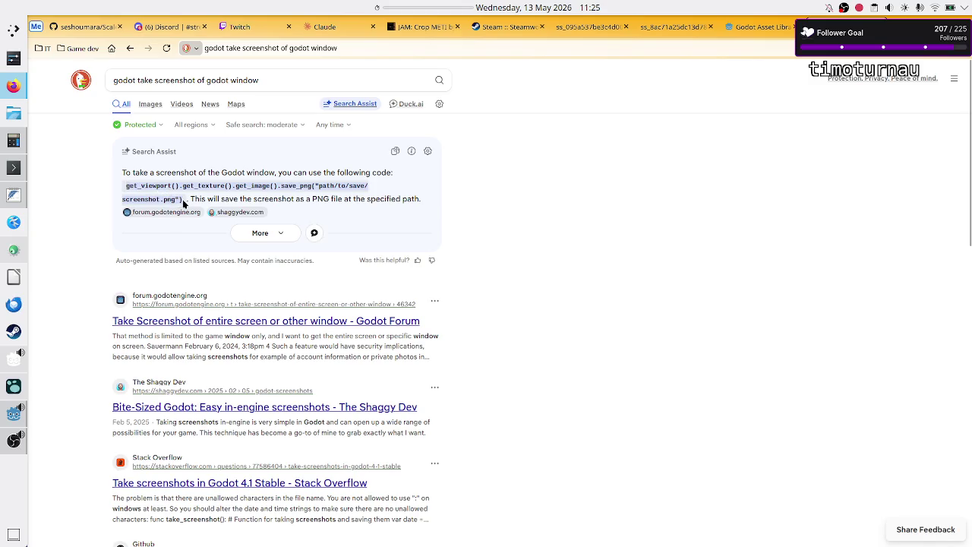
pyautogui.rightClick(228, 190)
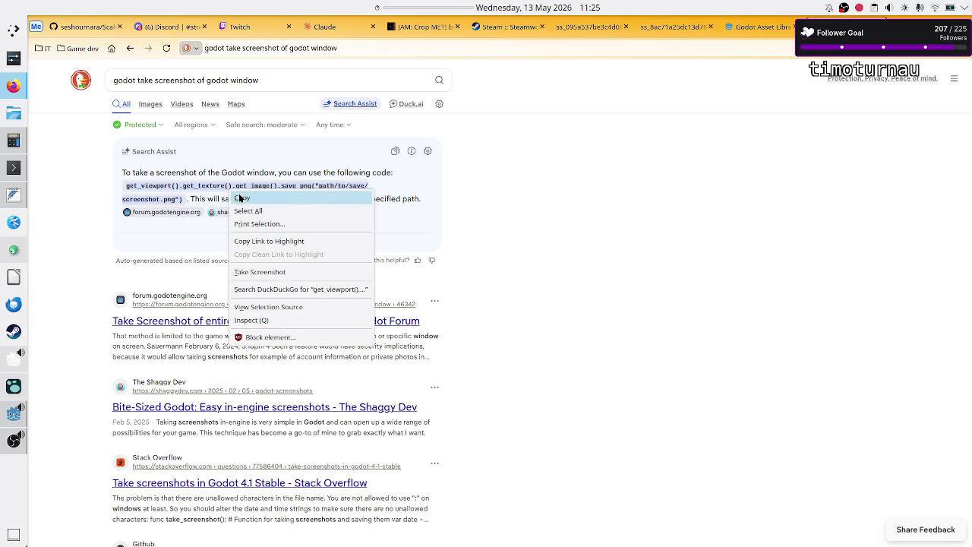
pyautogui.click(240, 197)
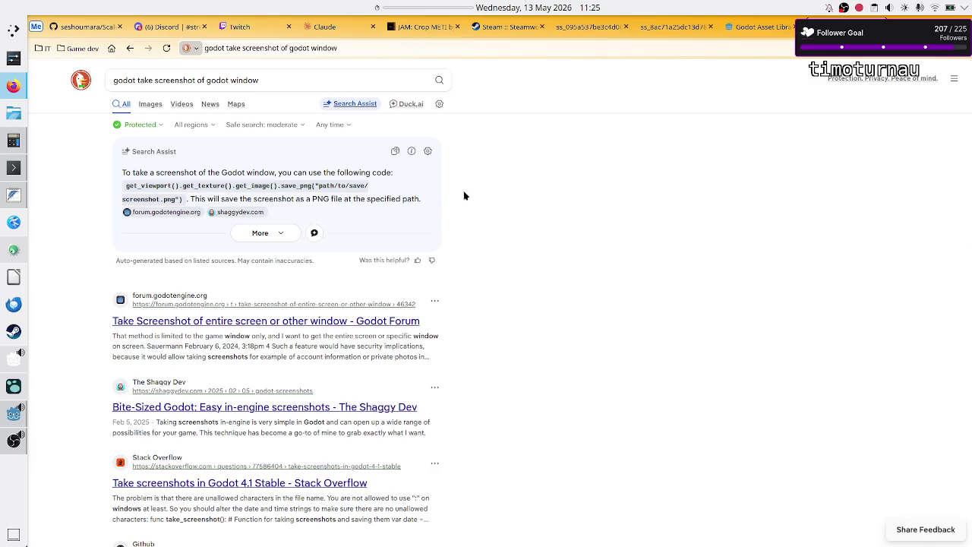
# Return to the Godot editor and open the Schedule node's schedule.gd script
pyautogui.click(14, 165)
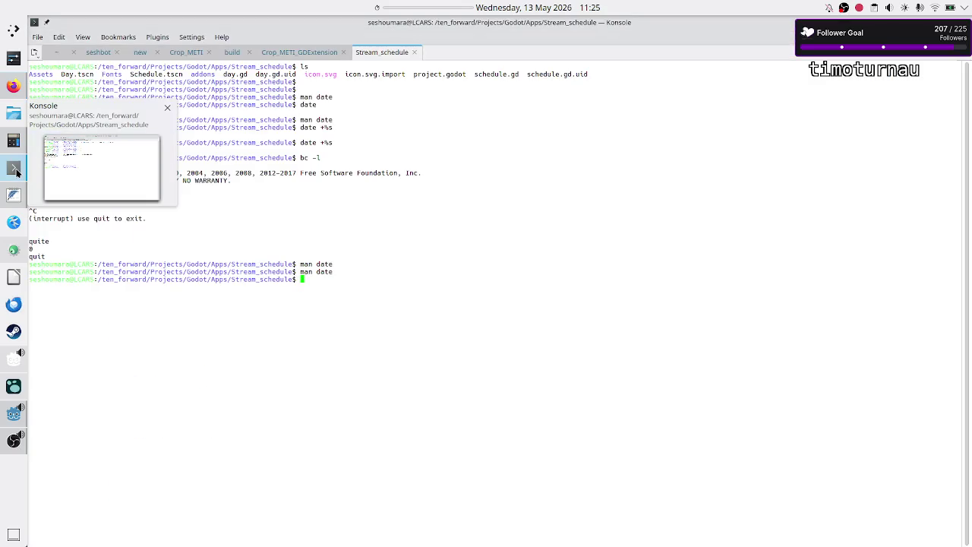
pyautogui.click(13, 414)
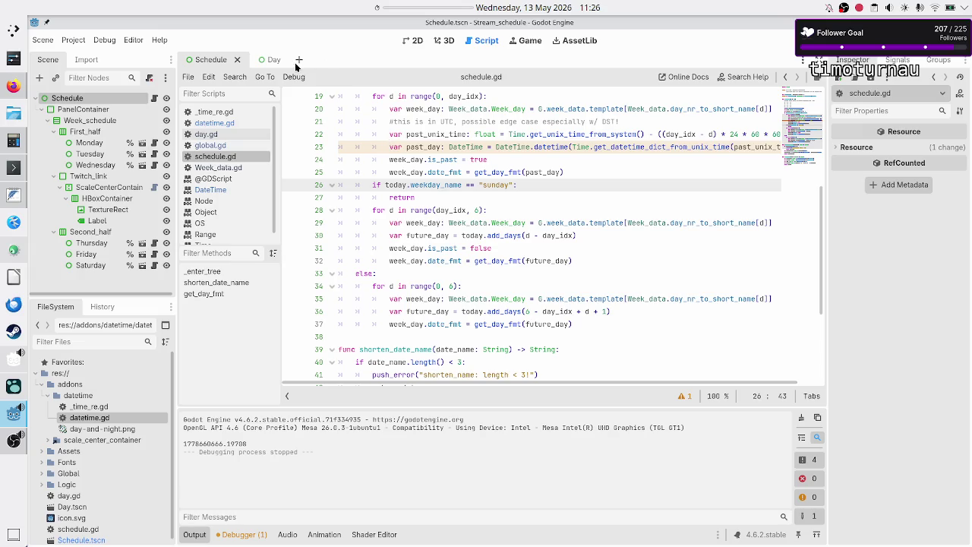
pyautogui.click(106, 98)
pyautogui.click(154, 98)
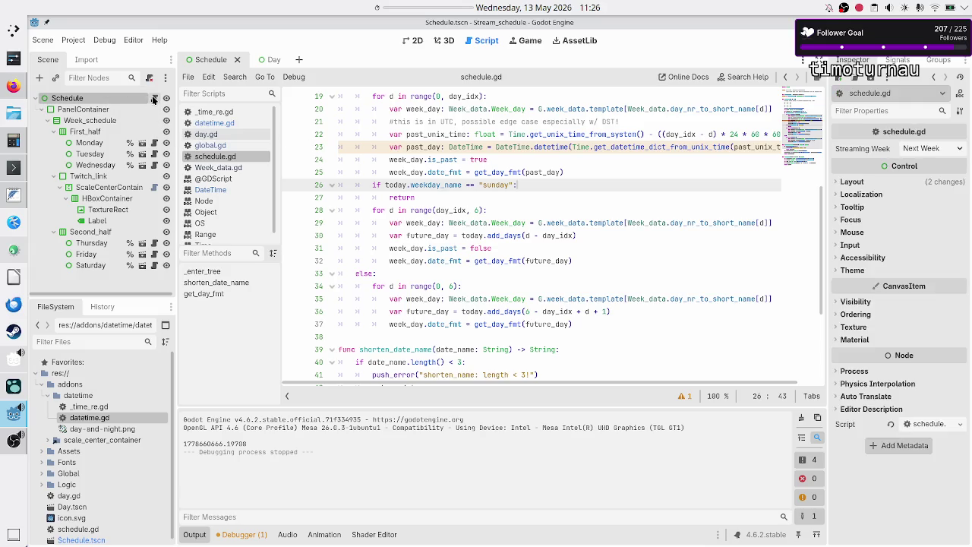
# Review the _enter_tree function and place the cursor after the week-building code
pyautogui.scroll(6, 476, 144)
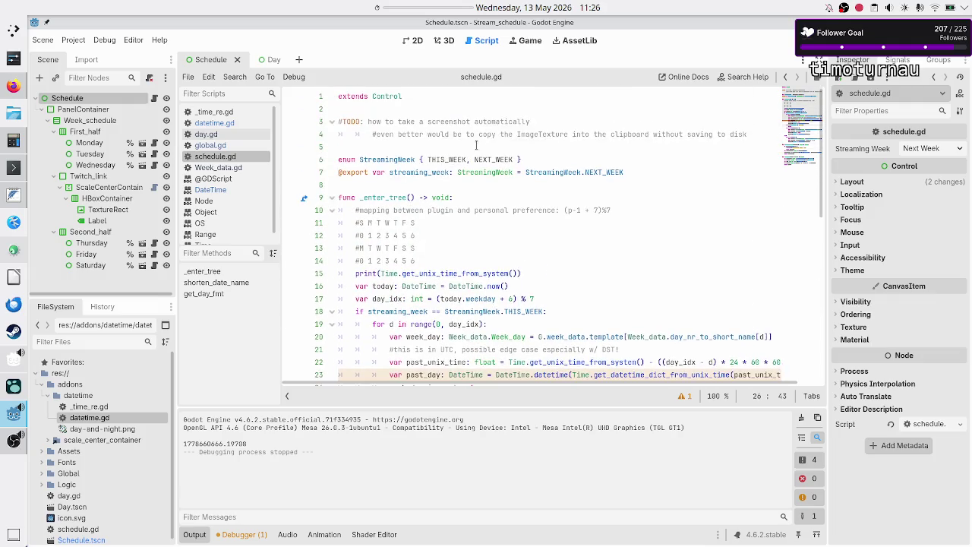
pyautogui.doubleClick(375, 197)
pyautogui.scroll(-10, 468, 244)
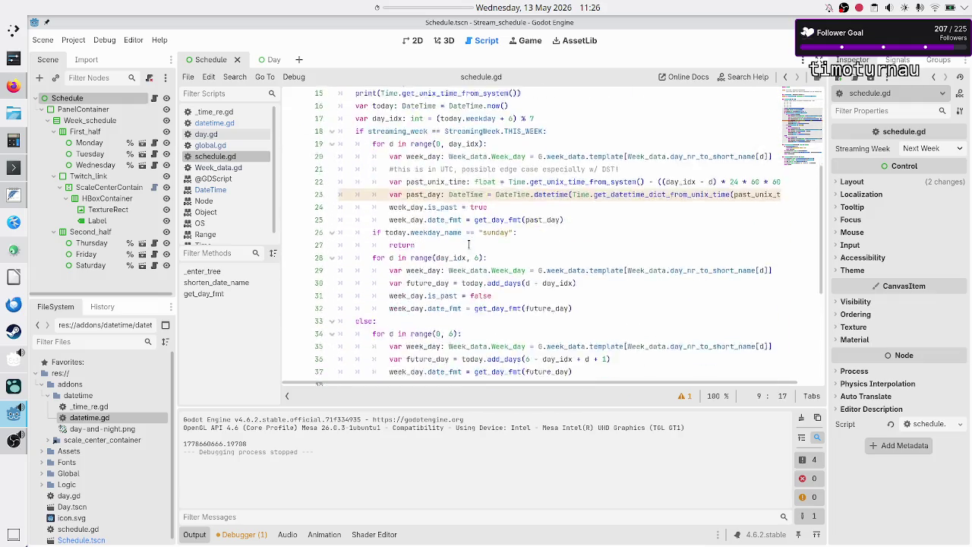
pyautogui.scroll(10, 469, 243)
pyautogui.scroll(-9, 469, 244)
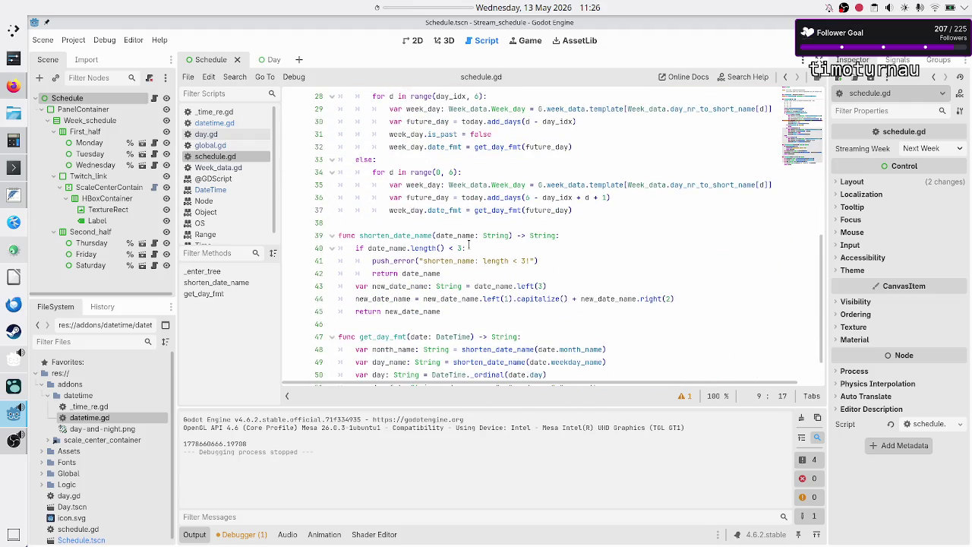
pyautogui.scroll(9, 469, 244)
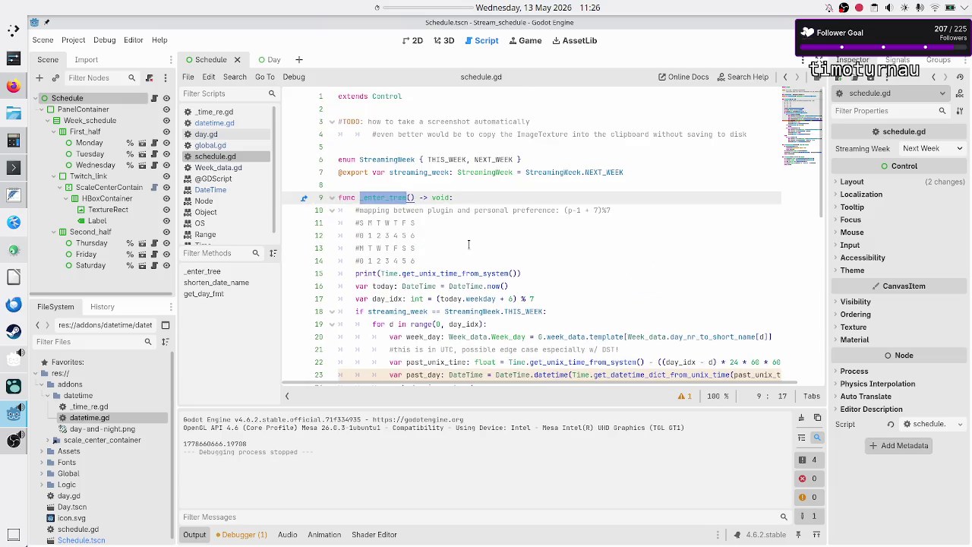
pyautogui.scroll(-7, 469, 244)
pyautogui.click(367, 298)
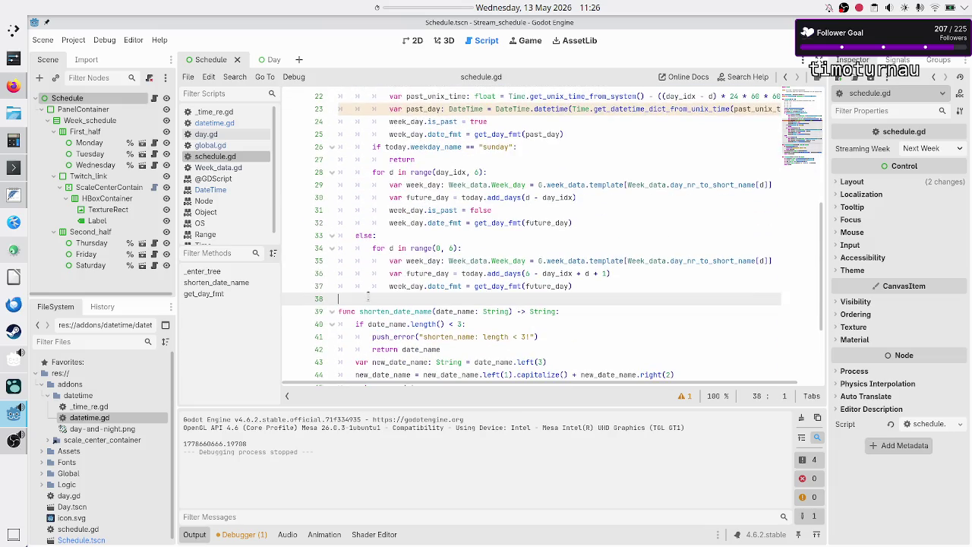
# Add a _ready() function calling get_viewport().get_texture().get_image().save_png("path/to/save/screenshot.png")
pyautogui.press('Return')
pyautogui.press('Return')
pyautogui.press('Up')
pyautogui.write('func _read')
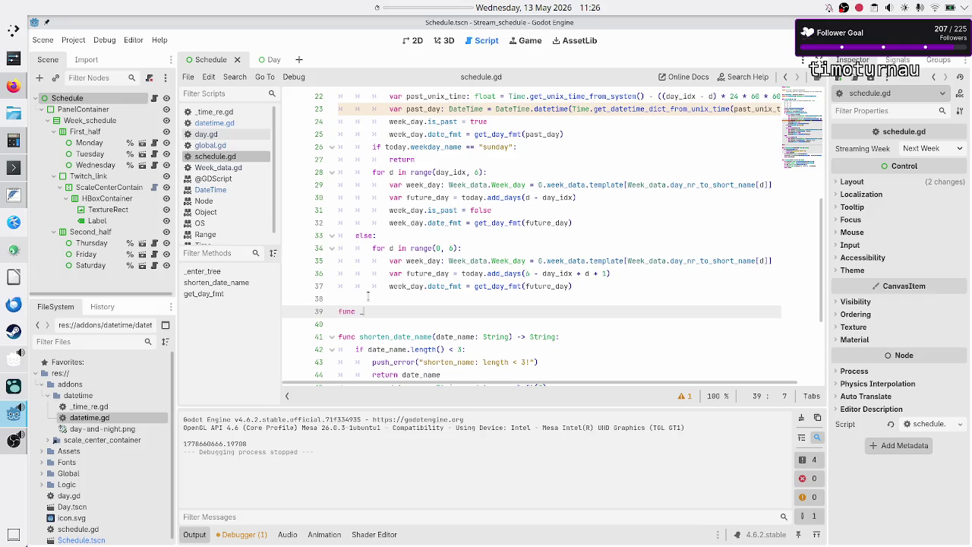
pyautogui.press('Return')
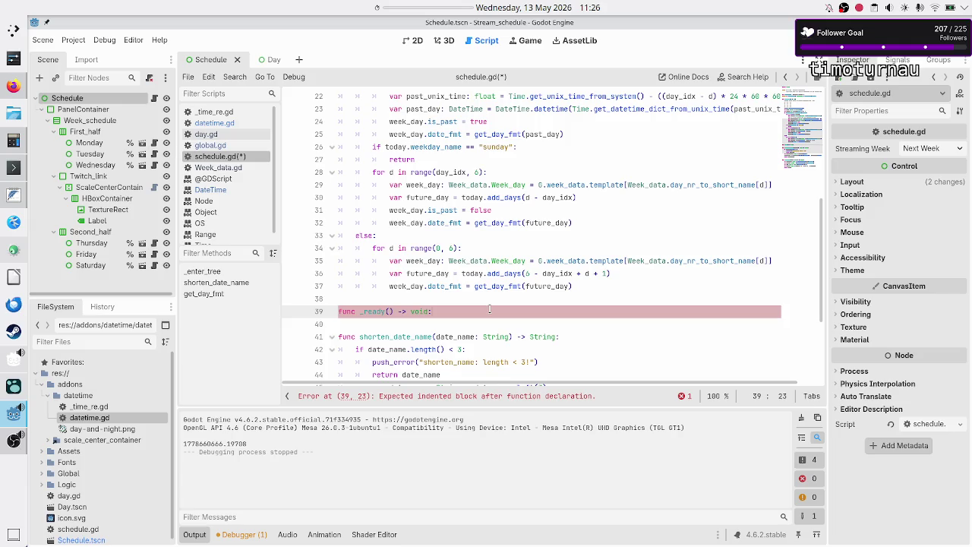
pyautogui.press('Return')
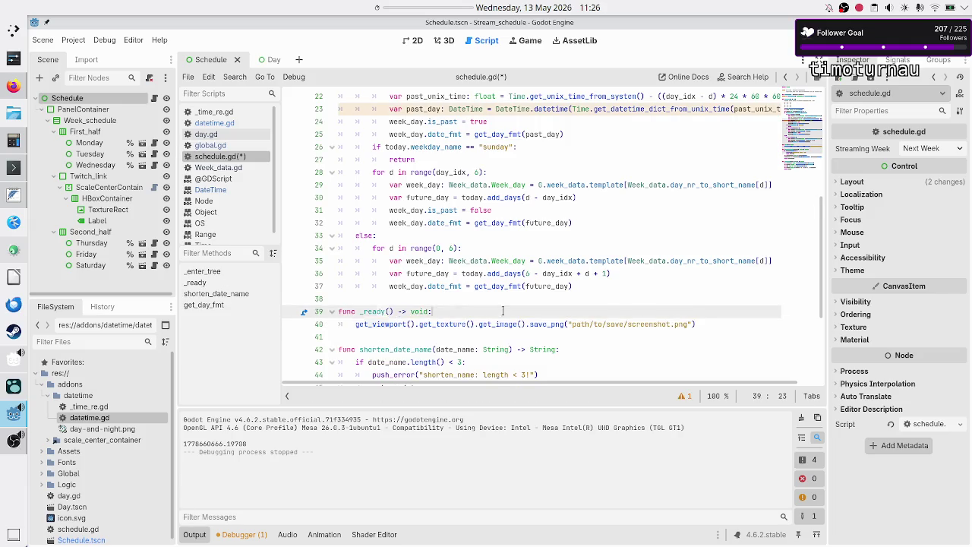
pyautogui.press('End')
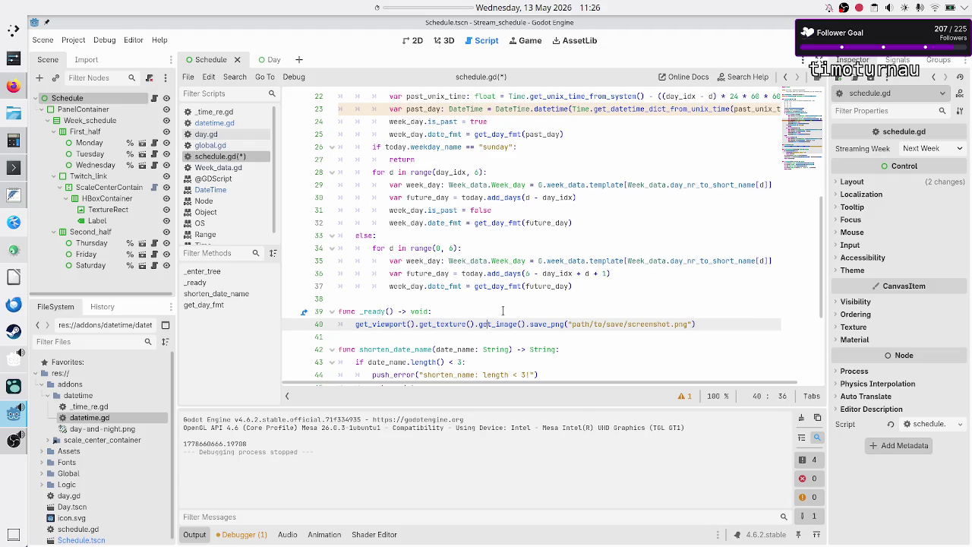
pyautogui.press('Right')
pyautogui.press('Right')
pyautogui.press('Right')
# Pick out the placeholder folders and file name in the save_png path for replacement
pyautogui.click(13, 167)
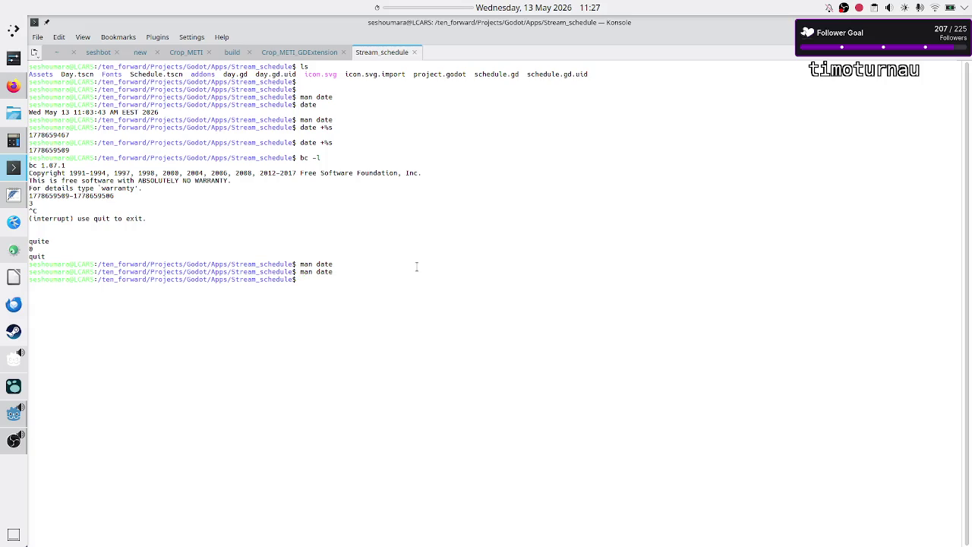
pyautogui.hotkey('alt', 'Tab')
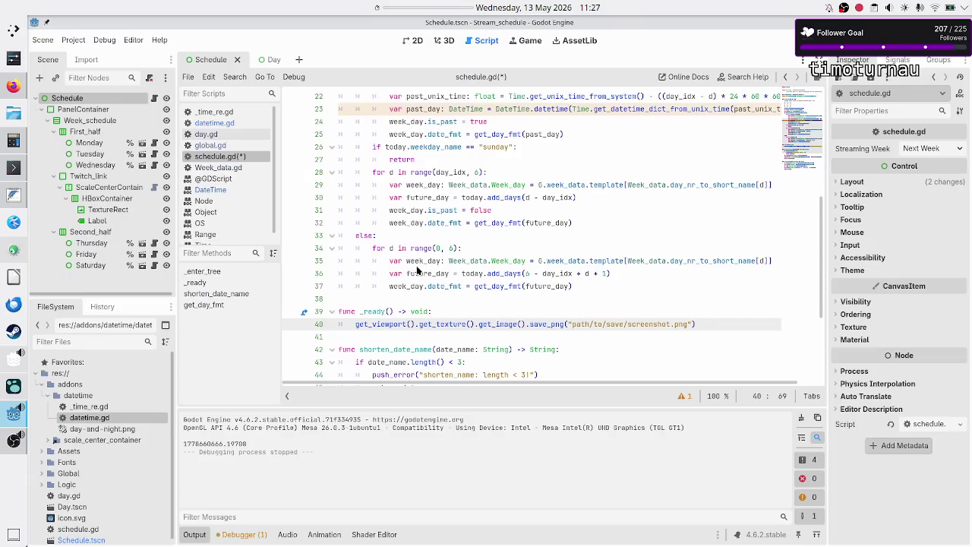
pyautogui.doubleClick(599, 323)
pyautogui.doubleClick(630, 325)
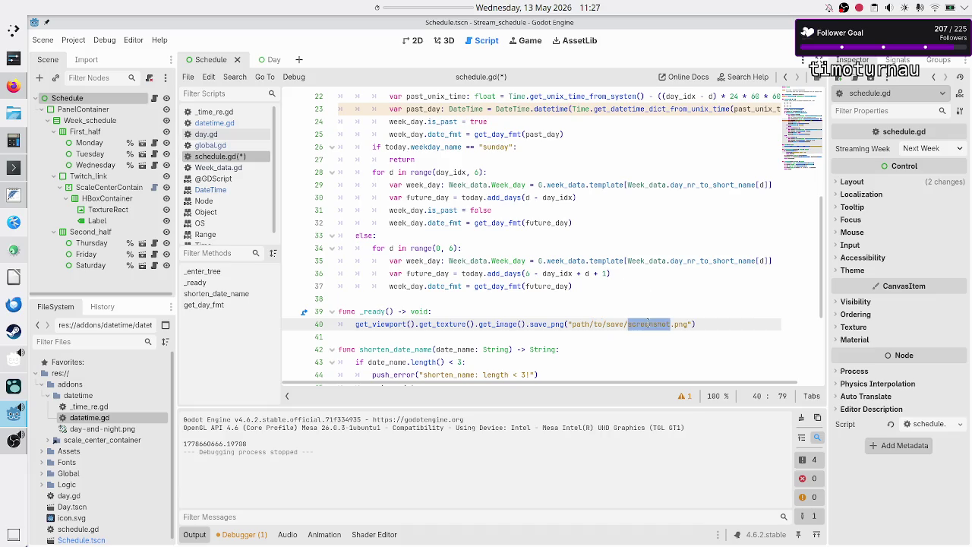
pyautogui.click(649, 323)
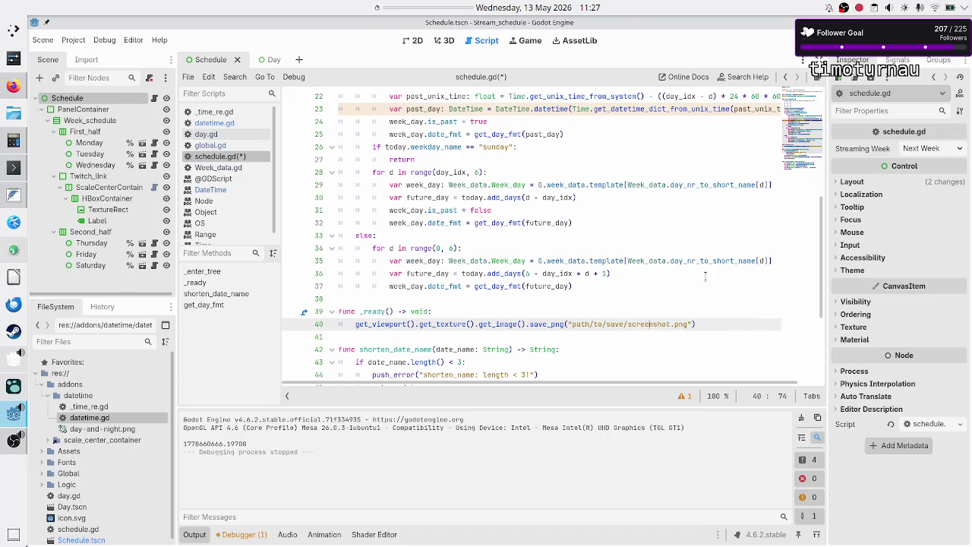
pyautogui.hotkey('alt', 'Tab')
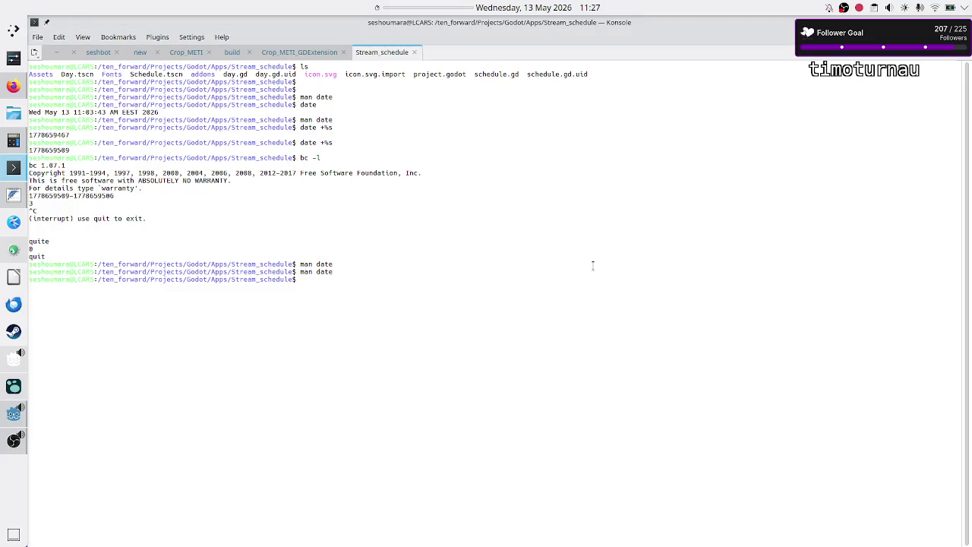
# Move into ~/Pictures/Screenshots in Konsole and list its contents, showing Kubuntu_day1.png
pyautogui.write('pushd')
pyautogui.press('Return')
pyautogui.write('cd')
pyautogui.press('Return')
pyautogui.write('cd ')
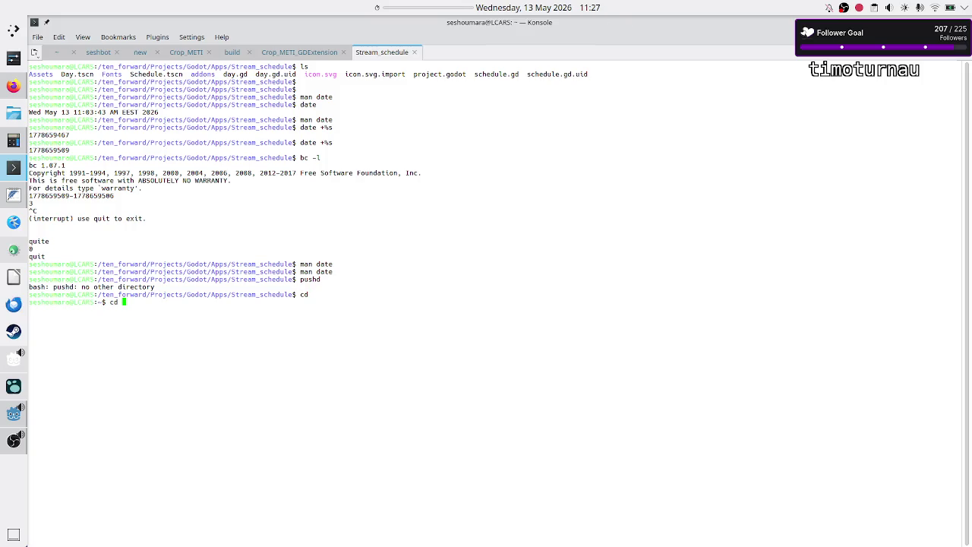
pyautogui.write('Scr')
pyautogui.press('BackSpace')
pyautogui.press('BackSpace')
pyautogui.press('BackSpace')
pyautogui.write('Pic')
pyautogui.press('Tab')
pyautogui.write('Scr')
pyautogui.press('Tab')
pyautogui.press('Return')
pyautogui.write('ls')
pyautogui.press('Return')
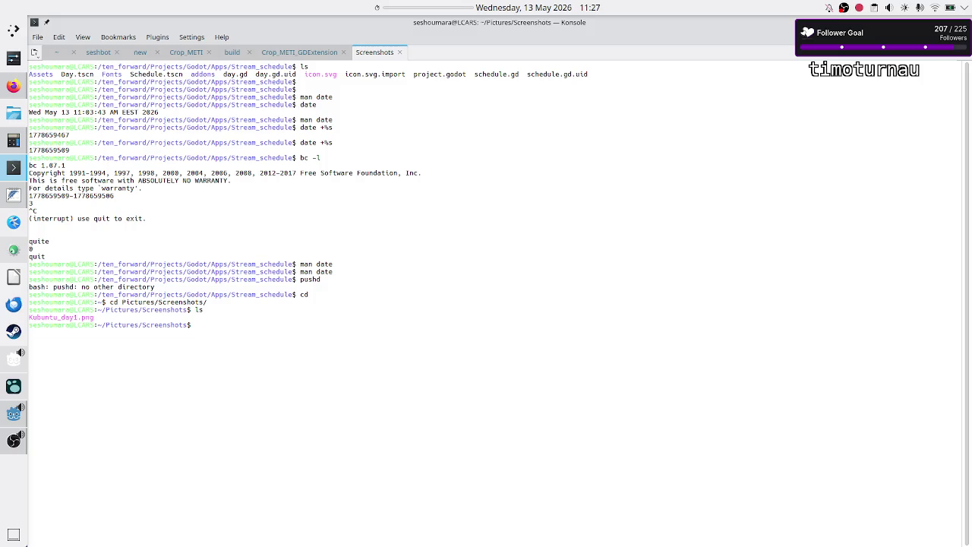
# Print the Screenshots folder's full path with pwd and copy it
pyautogui.write('pwd')
pyautogui.press('Return')
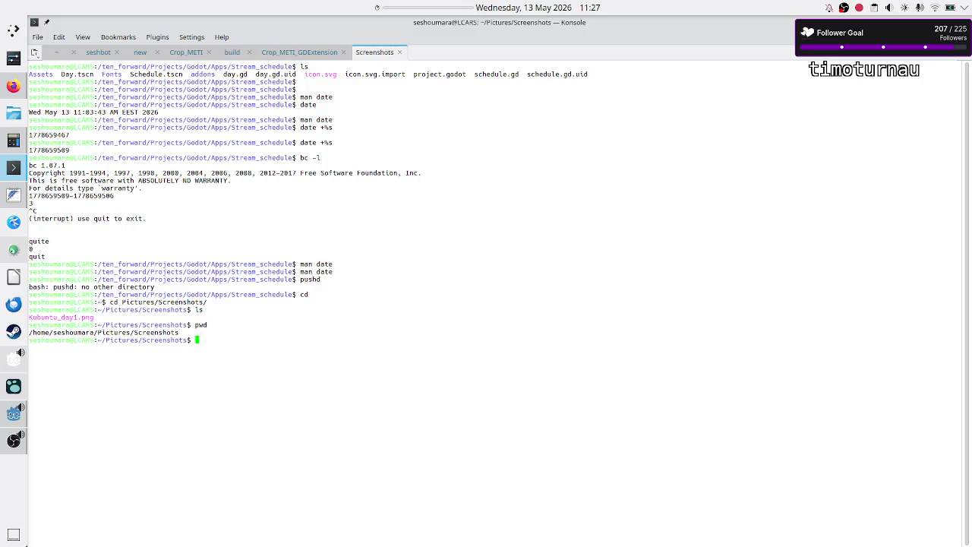
pyautogui.tripleClick(153, 326)
pyautogui.tripleClick(150, 333)
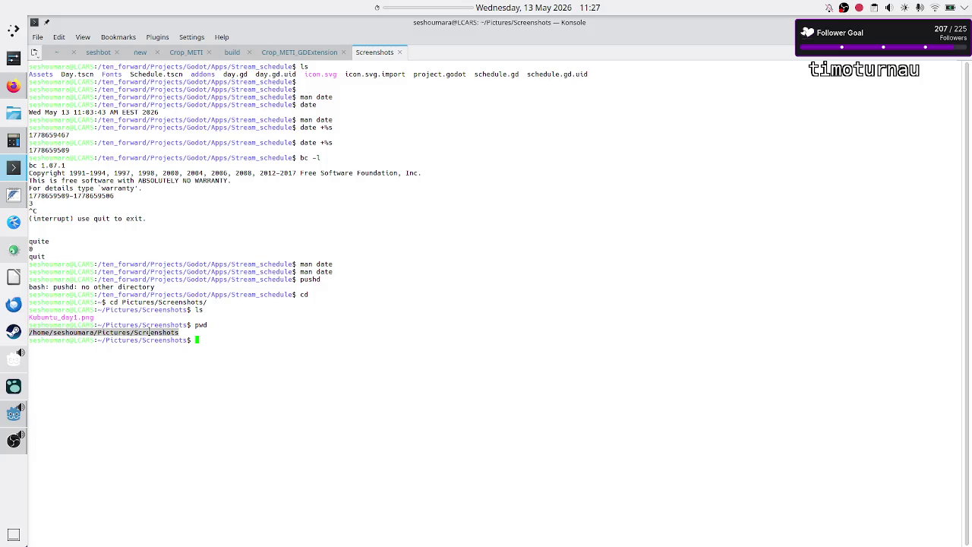
pyautogui.rightClick(150, 334)
pyautogui.click(182, 340)
pyautogui.hotkey('alt', 'Tab')
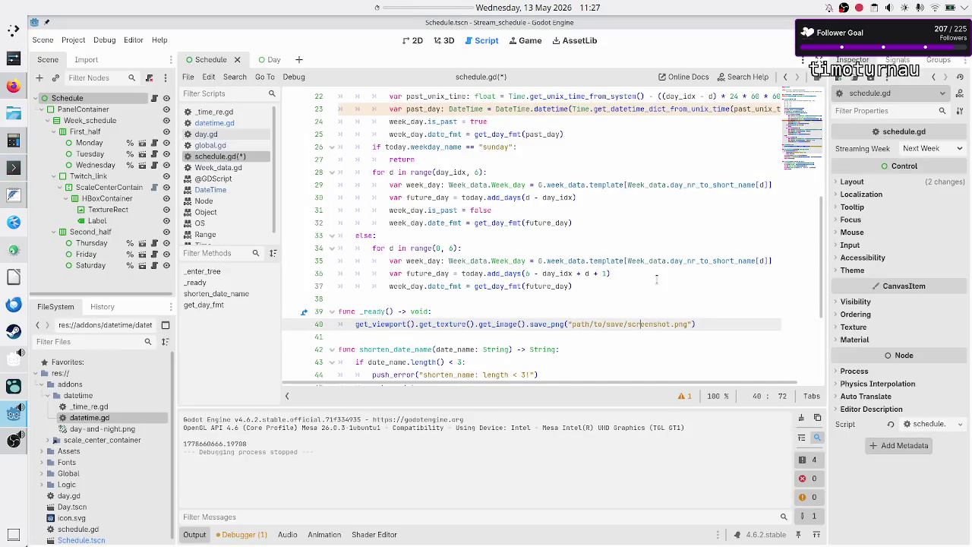
# Replace the placeholder path with the pasted Screenshots path and the file name stream_schedule.png
pyautogui.press('BackSpace')
pyautogui.press('BackSpace')
pyautogui.press('BackSpace')
pyautogui.press('BackSpace')
pyautogui.hotkey('ctrl', 'v')
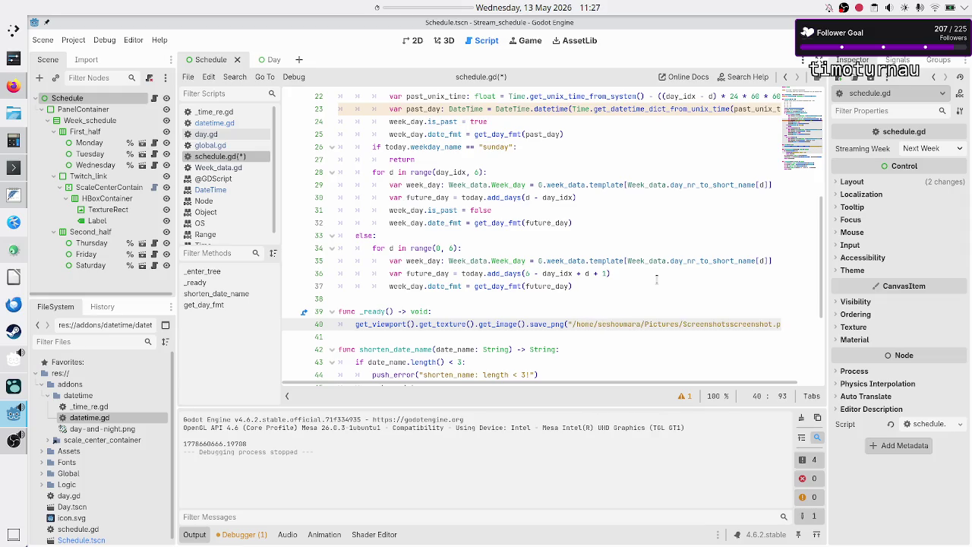
pyautogui.write('/')
pyautogui.hotkey('shift', 'Right')
pyautogui.hotkey('shift', 'Right')
pyautogui.hotkey('shift', 'Right')
pyautogui.hotkey('shift', 'Right')
pyautogui.hotkey('shift', 'Right')
pyautogui.hotkey('shift', 'Right')
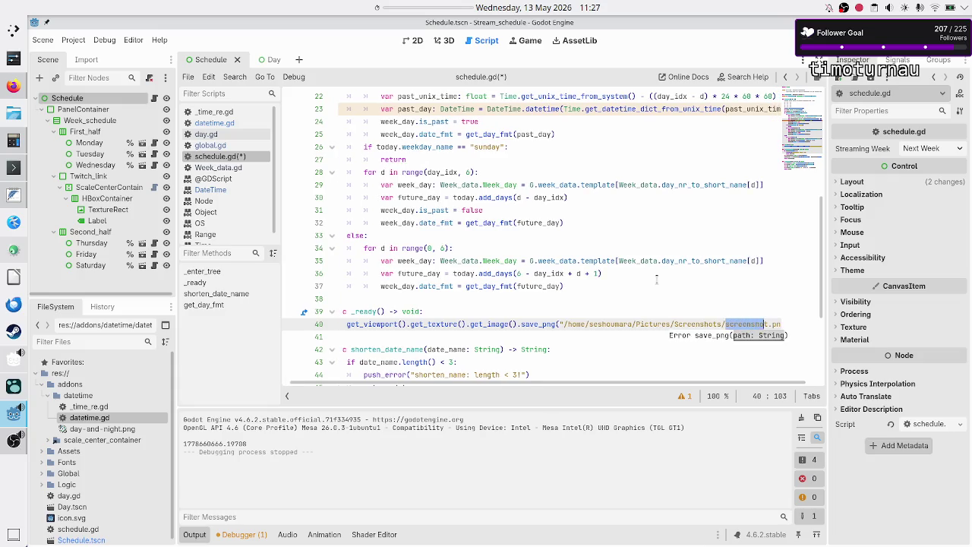
pyautogui.press('Left')
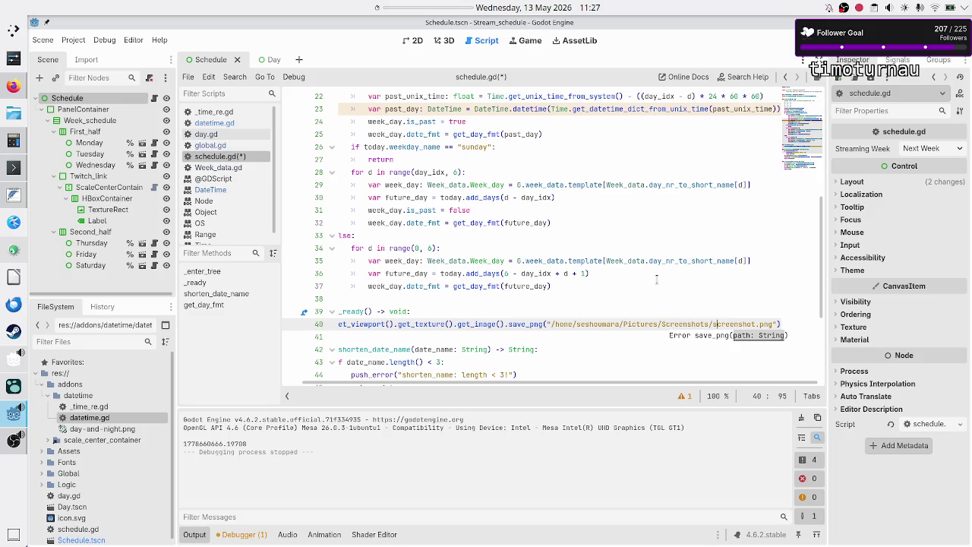
pyautogui.hotkey('shift', 'Right')
pyautogui.hotkey('shift', 'Right')
pyautogui.hotkey('shift', 'Right')
pyautogui.write('stream_schedule')
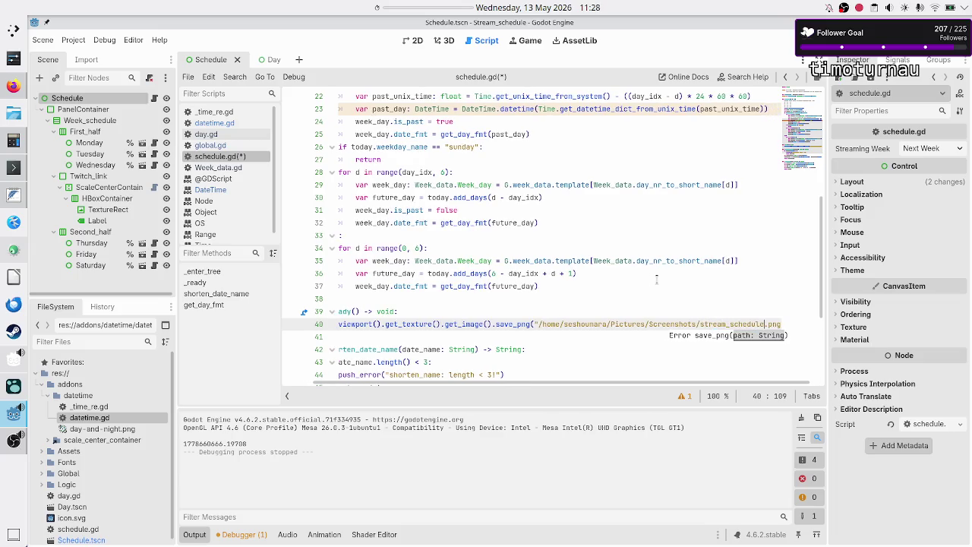
# Save schedule.gd and run the project with F5 to render the schedule
pyautogui.hotkey('ctrl', 's')
pyautogui.press('Home')
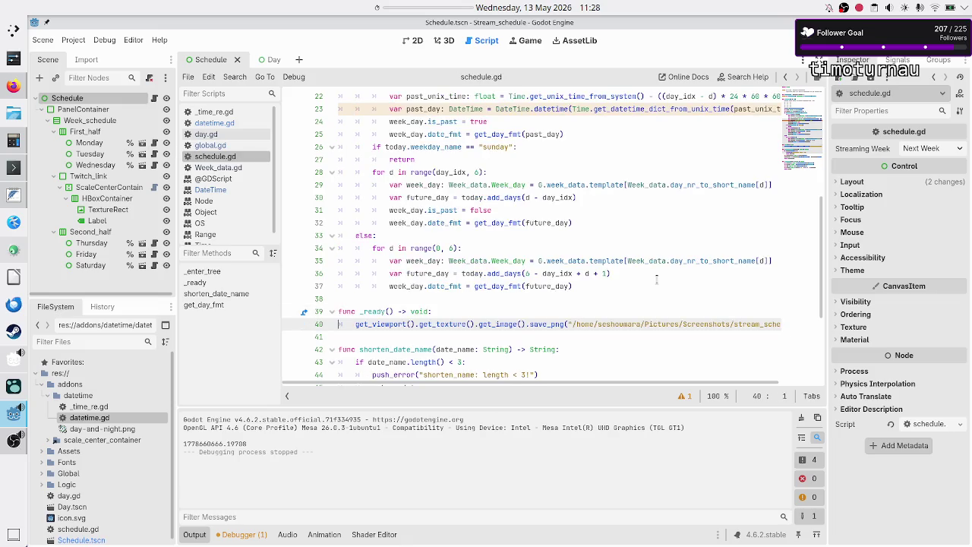
pyautogui.press('F5')
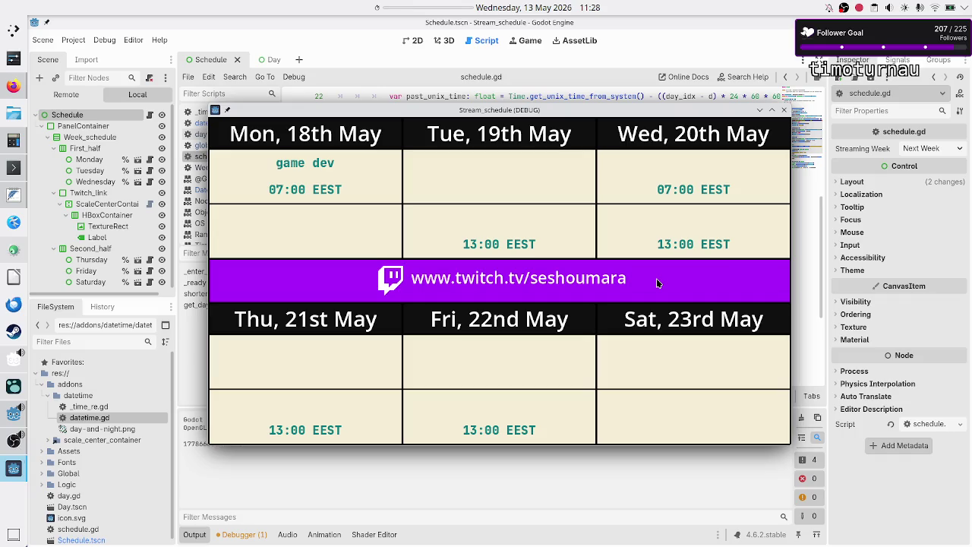
# List ~/Pictures/Screenshots to confirm stream_schedule.png exists, then type 'gwenview stream_schedule.png'
pyautogui.click(13, 167)
pyautogui.click(341, 347)
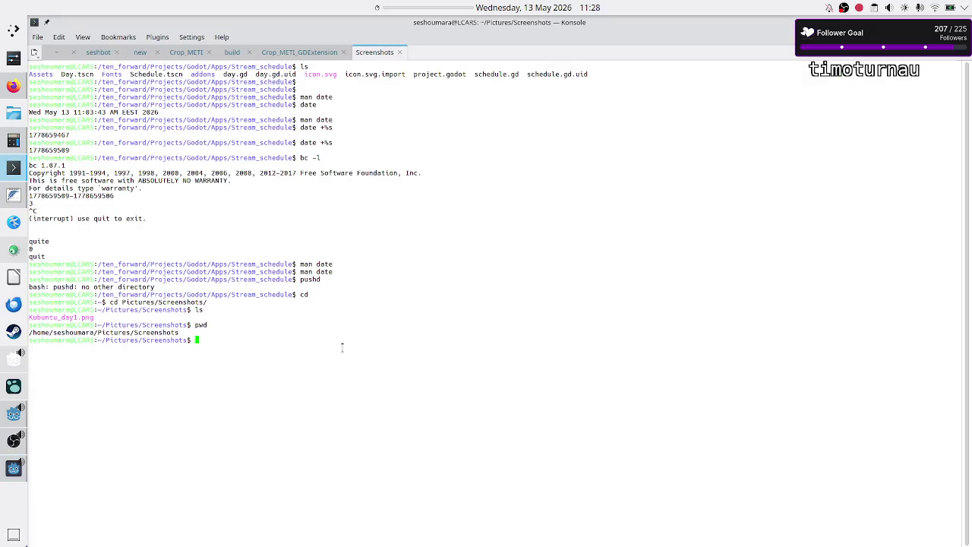
pyautogui.write('ls')
pyautogui.press('Return')
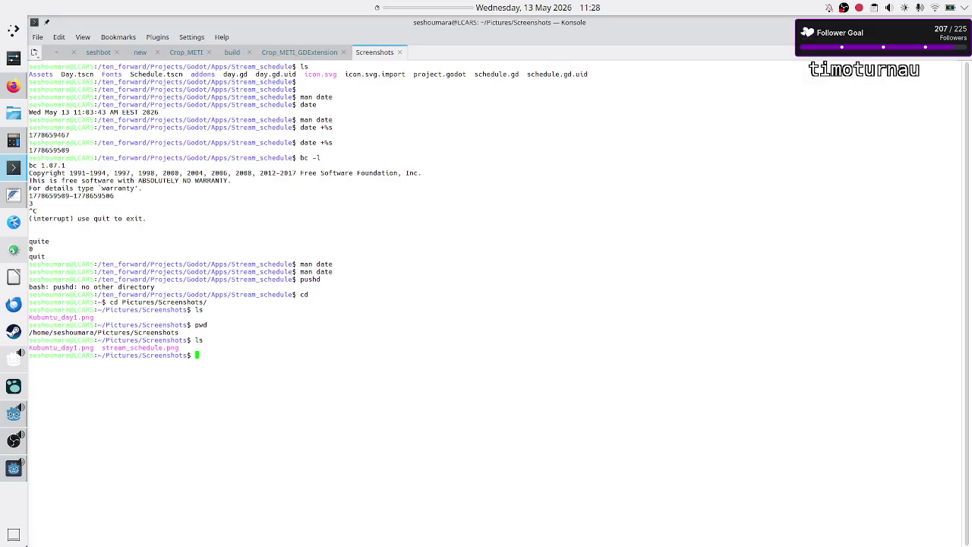
pyautogui.write('gwenview strea')
pyautogui.press('Tab')
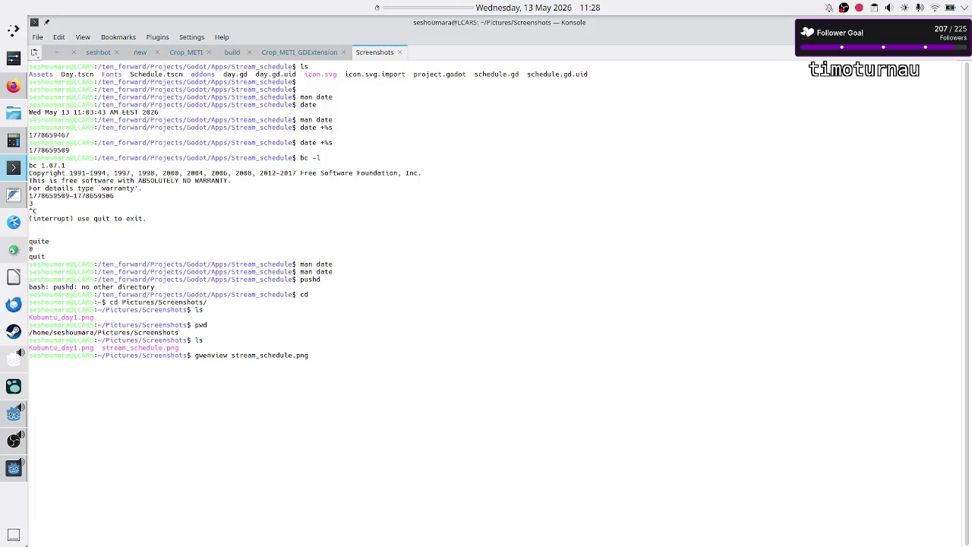